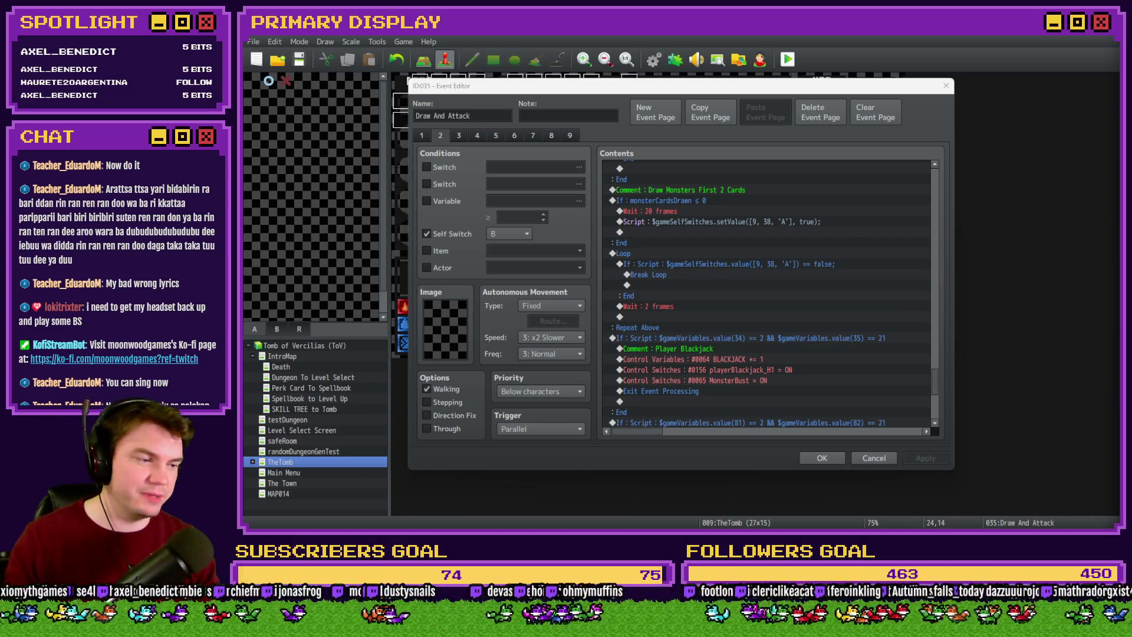
Bring the Draw And Attack Event Editor, showing page 2's player-blackjack commands, back into focus
left_click(798, 95)
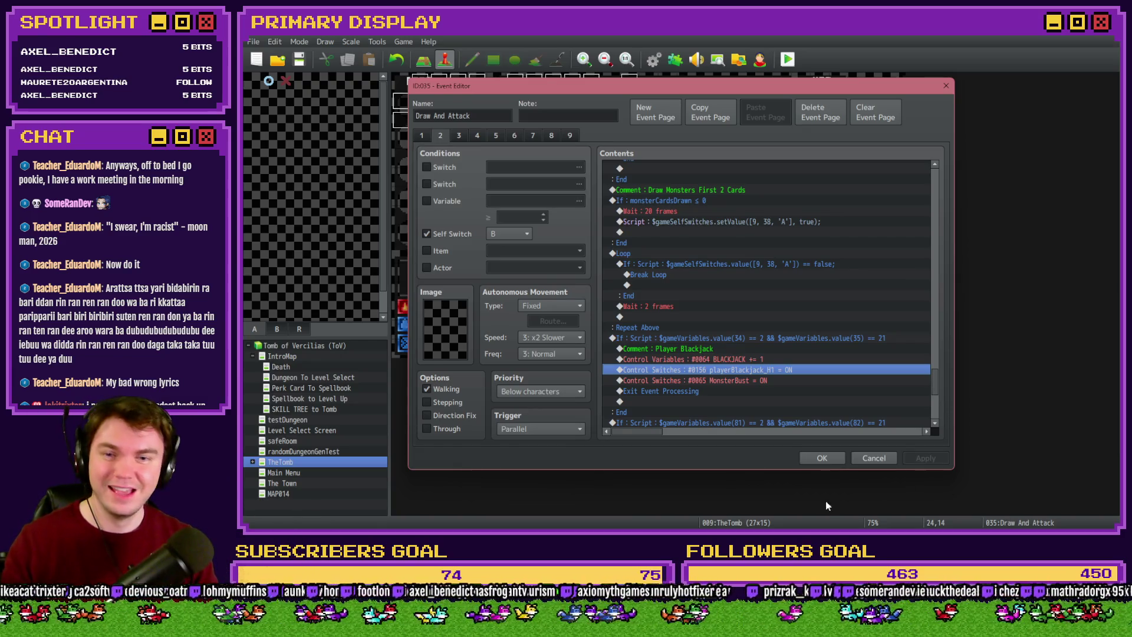
Select the Player Blackjack If block in Contents, then switch to the Twitch Stream Manager
scroll(693, 377, "down", 1)
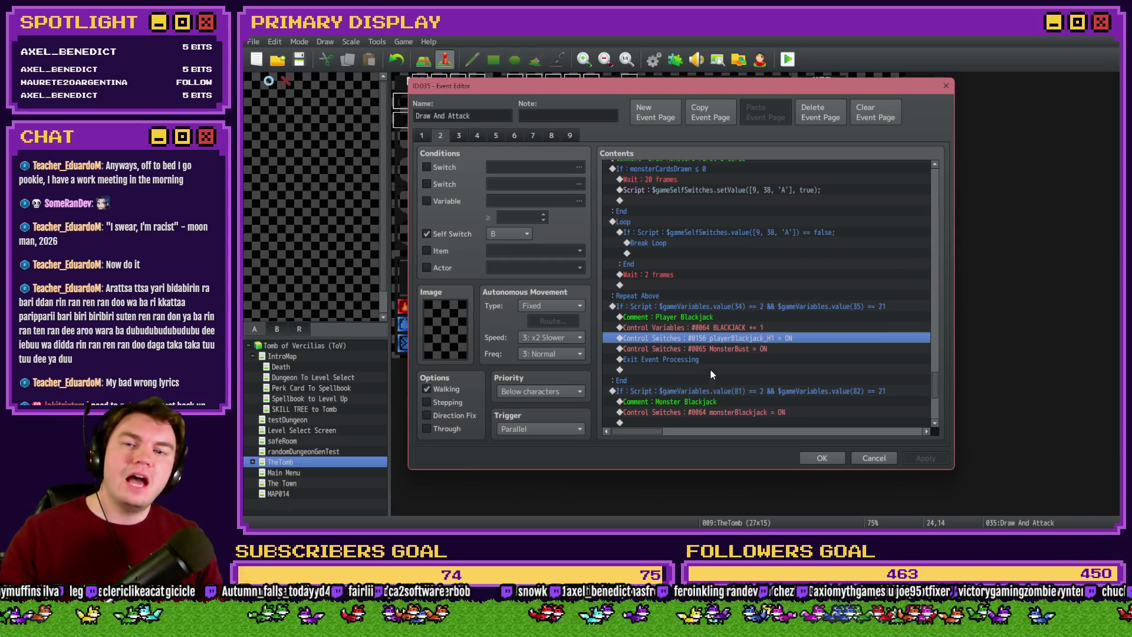
left_click(659, 306)
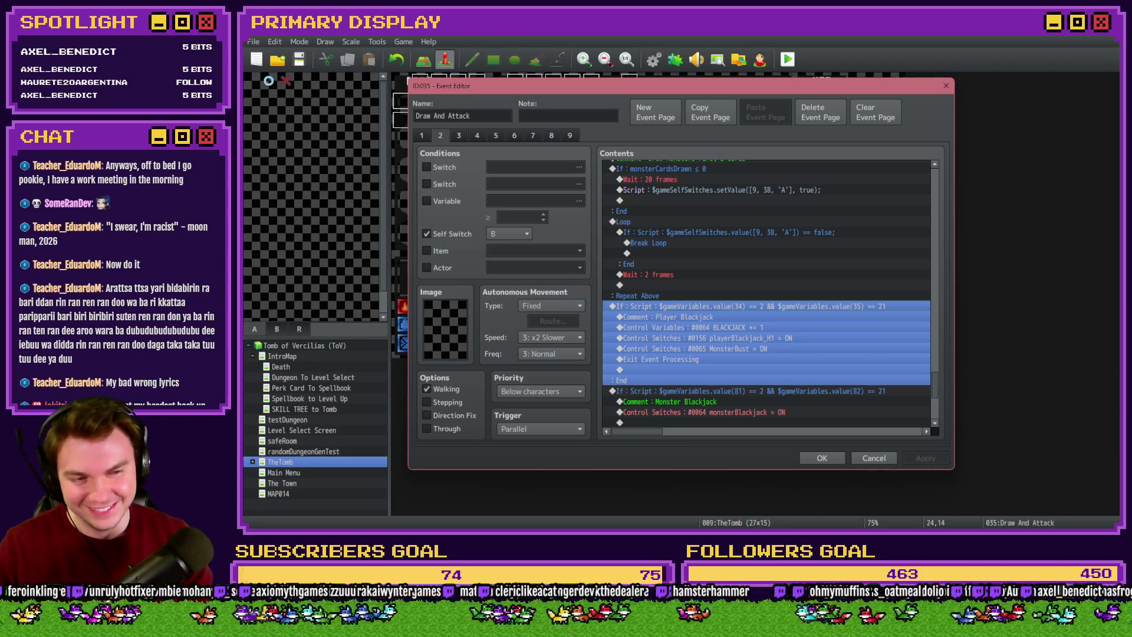
key("alt+Tab")
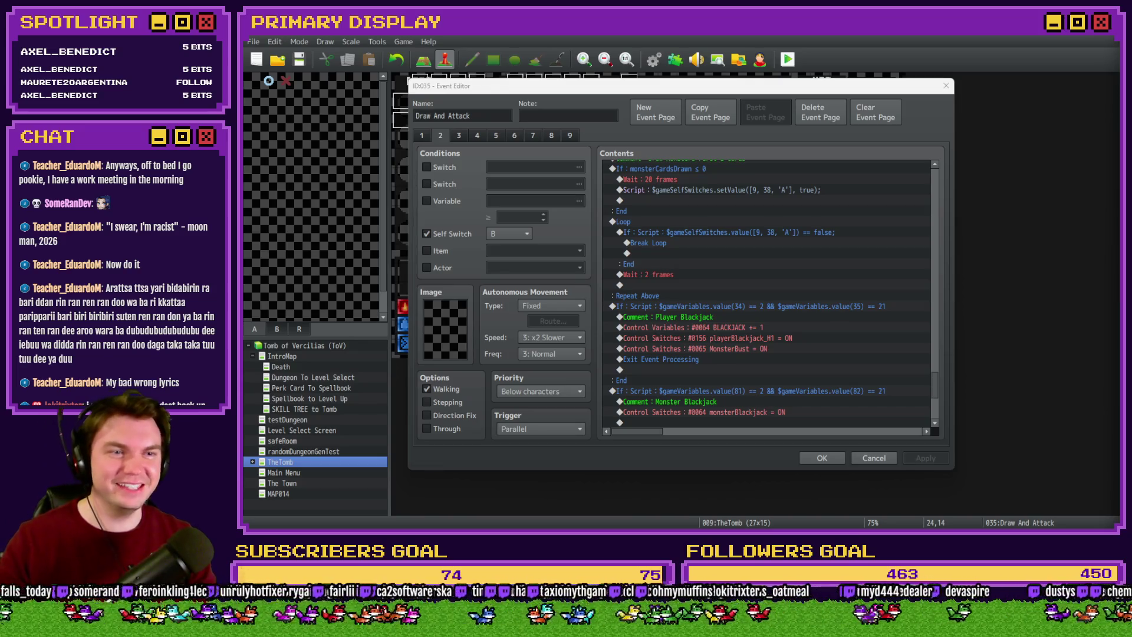
key("alt+Tab")
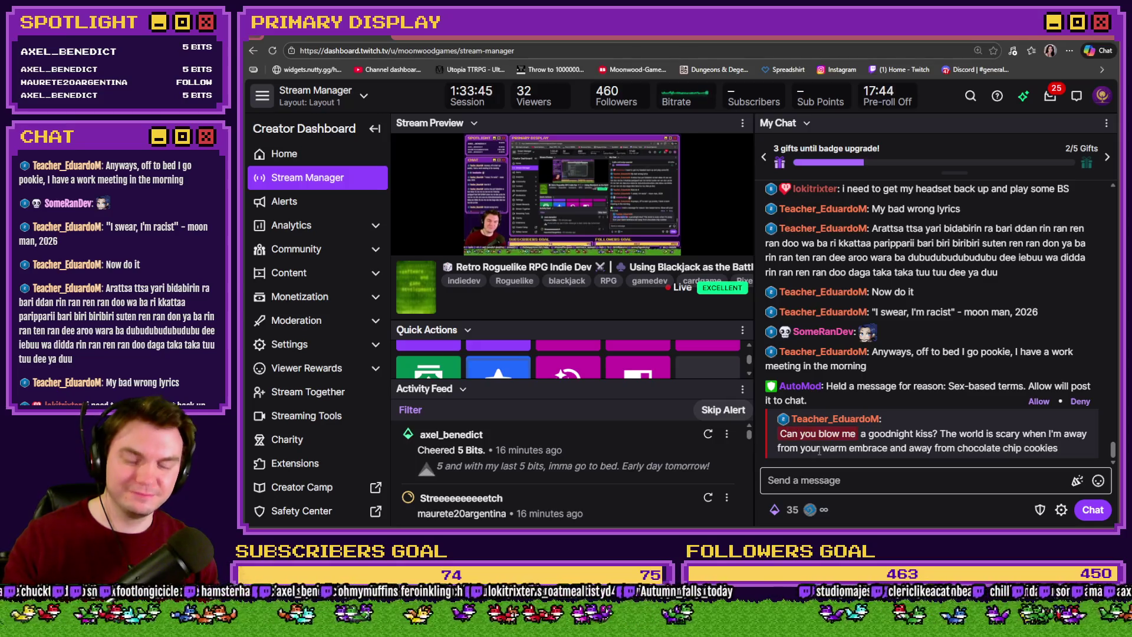
Snip the AutoMod-held chat message, zoom in on the capture, then close Snipping Tool
key("super+shift+s")
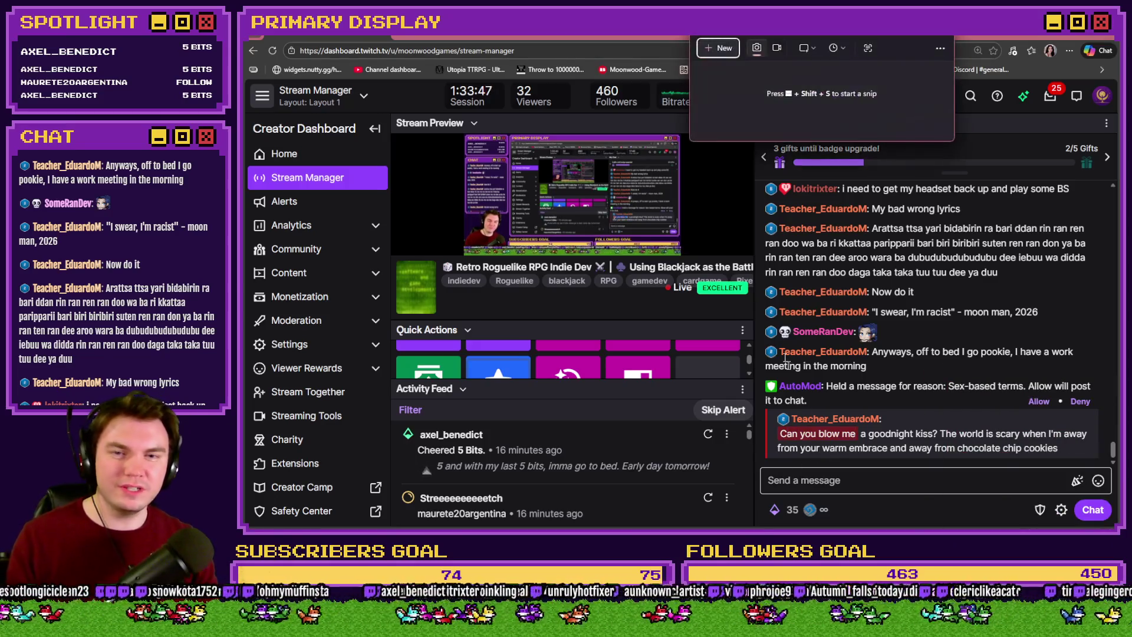
left_click(693, 495)
left_click_drag(761, 405, 862, 452)
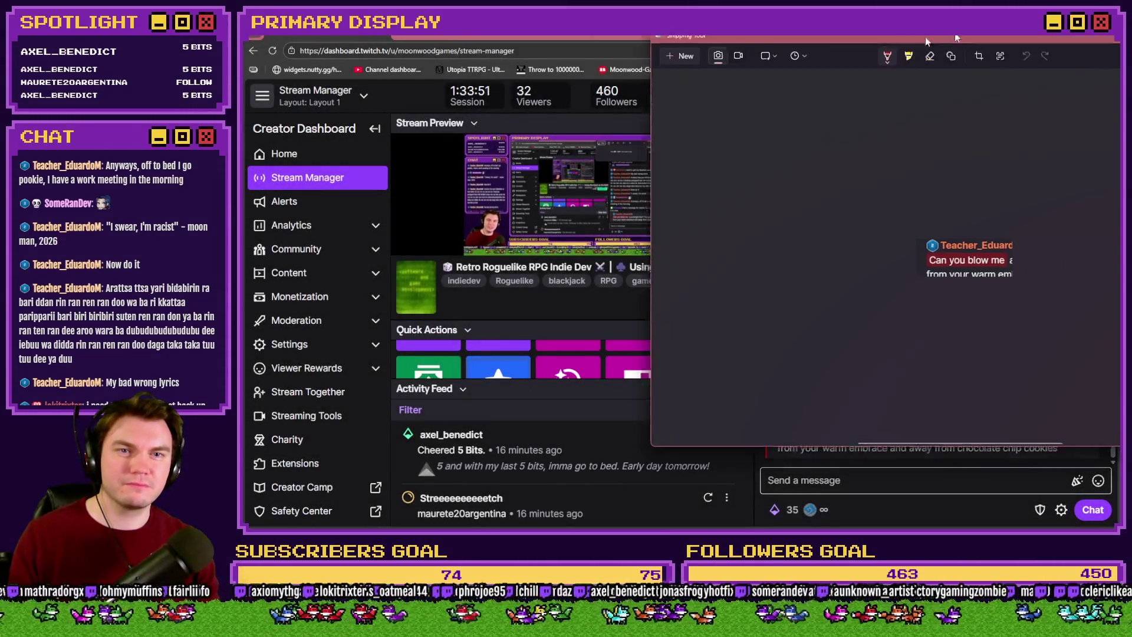
left_click_drag(954, 33, 654, 52)
scroll(709, 185, "up", 5)
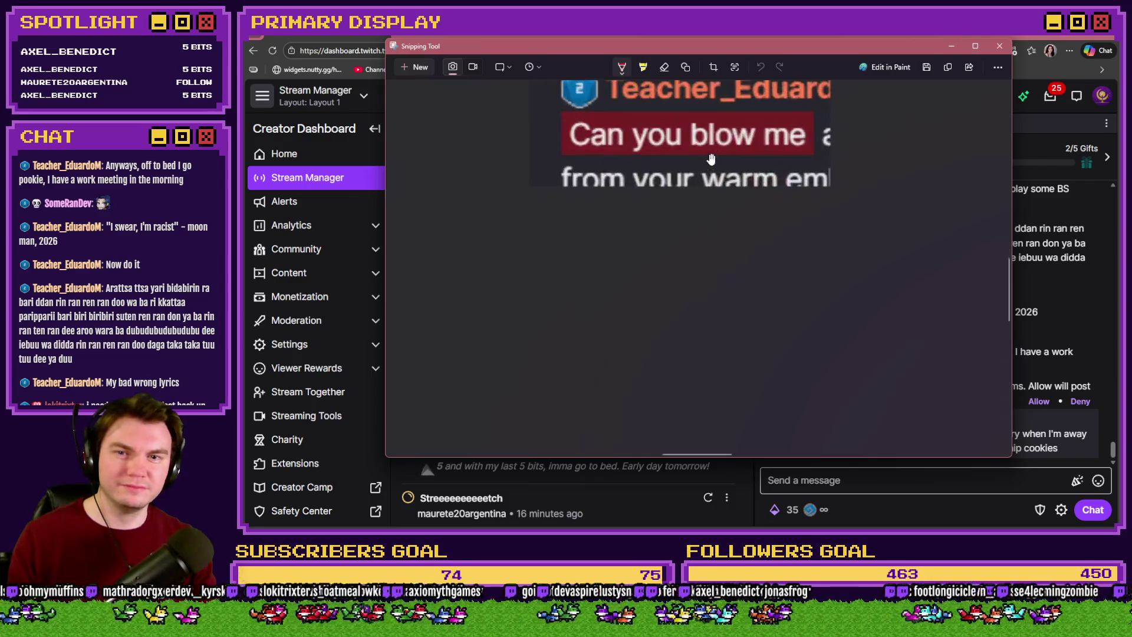
left_click_drag(761, 218, 767, 268)
key("ctrl+z")
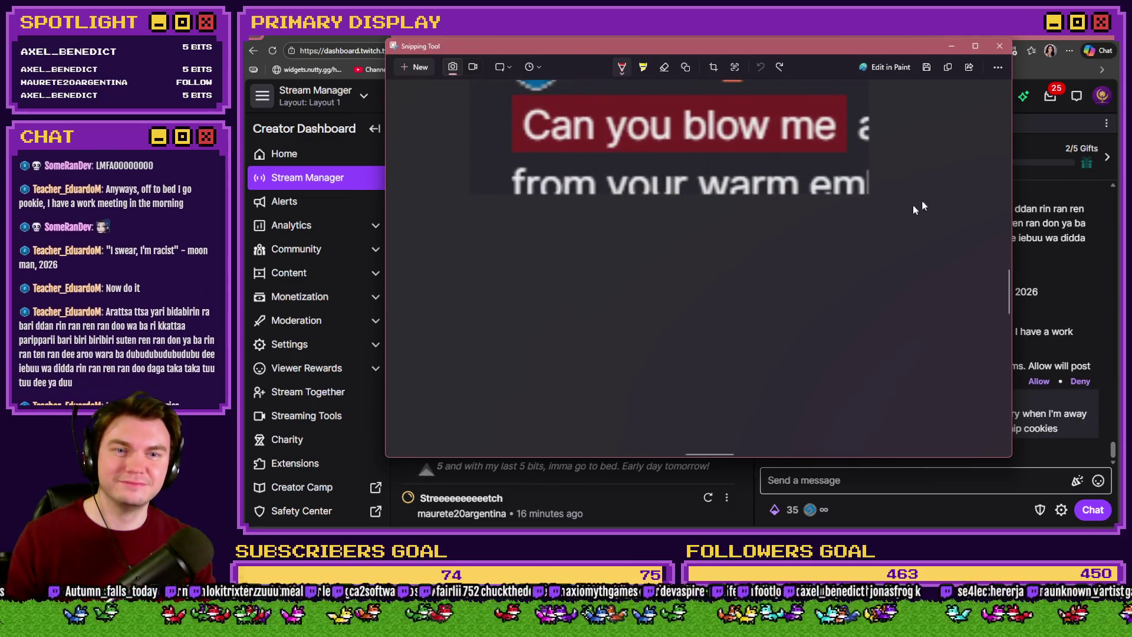
right_click(933, 234)
left_click(912, 187)
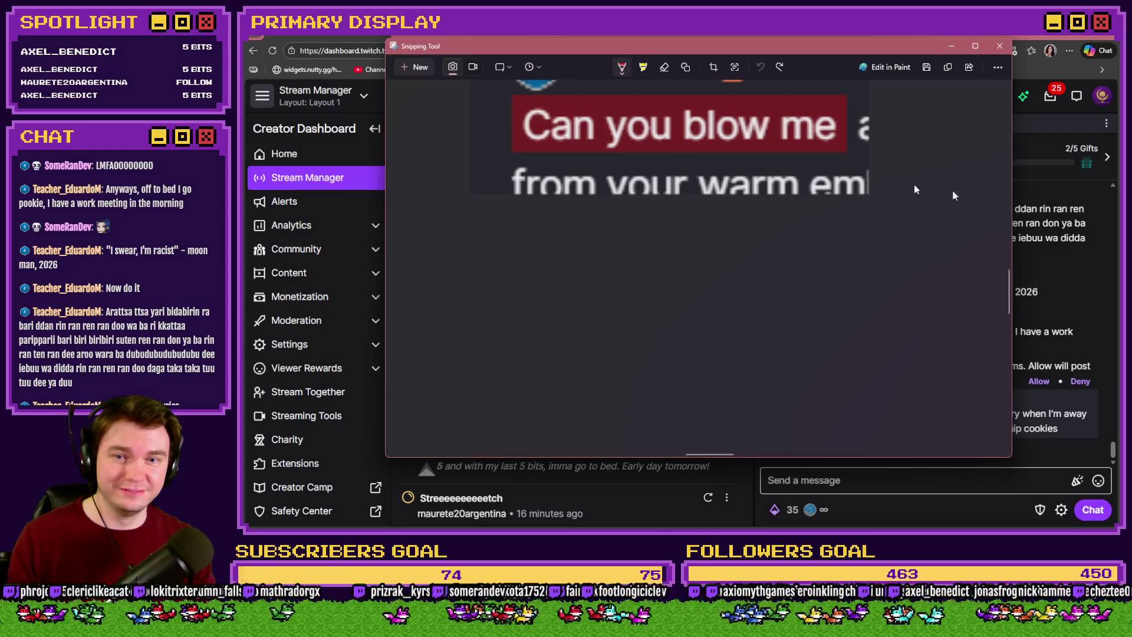
left_click_drag(1012, 291, 1010, 269)
mouse_move(714, 454)
left_mouse_down()
mouse_move(677, 459)
mouse_move(702, 459)
left_mouse_up()
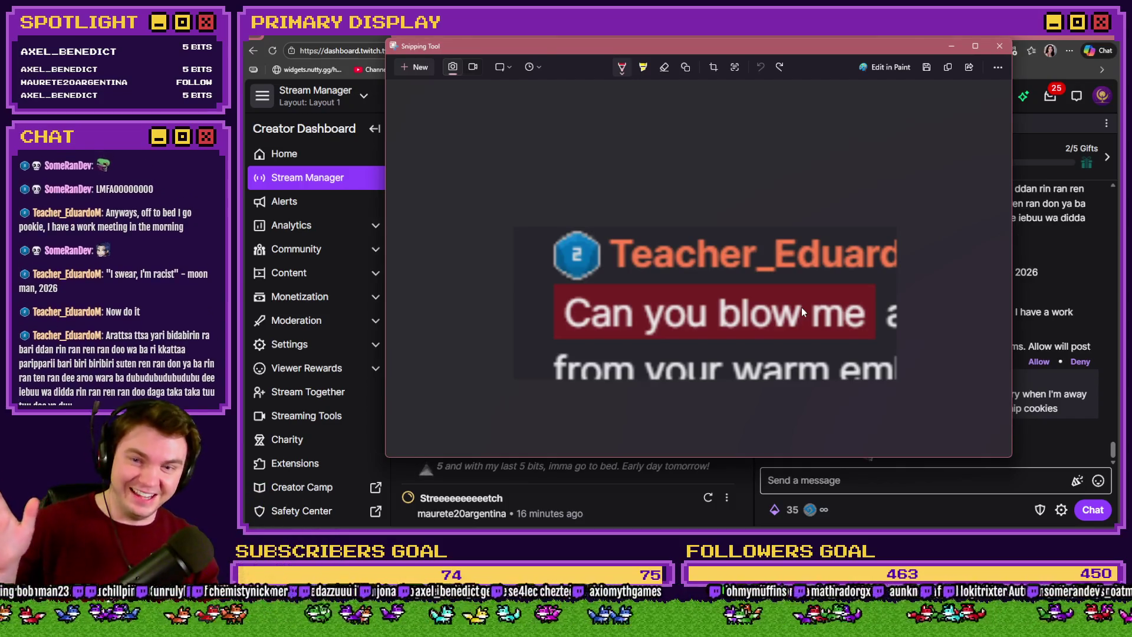
left_click(1003, 47)
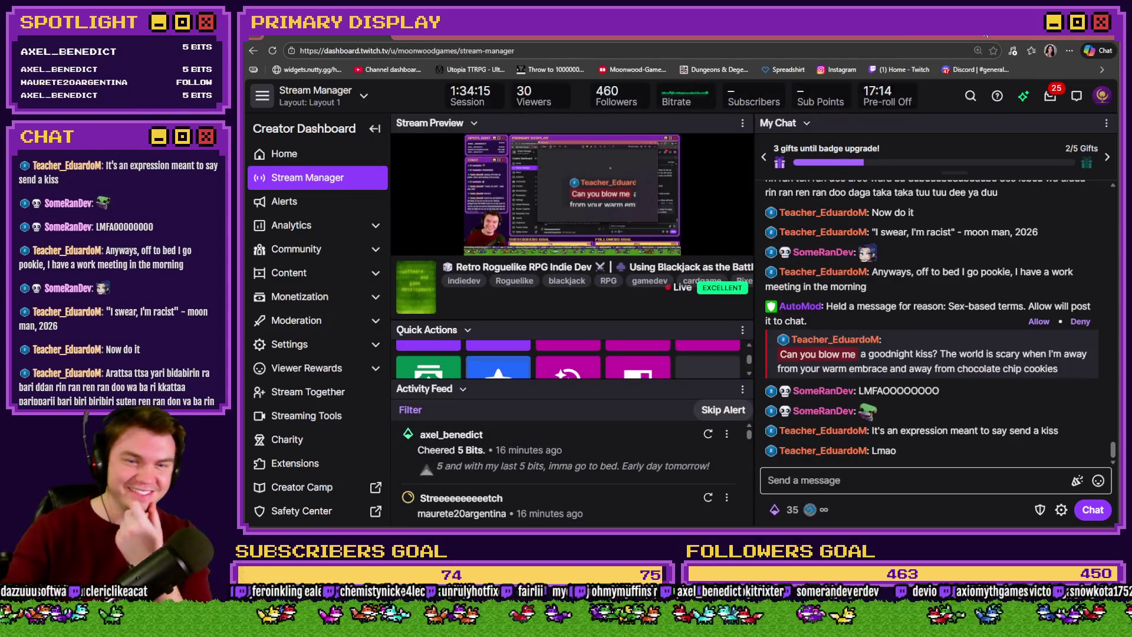
Allow the AutoMod-held message into chat and return to RPG Maker MZ's Event Editor
left_click(1029, 324)
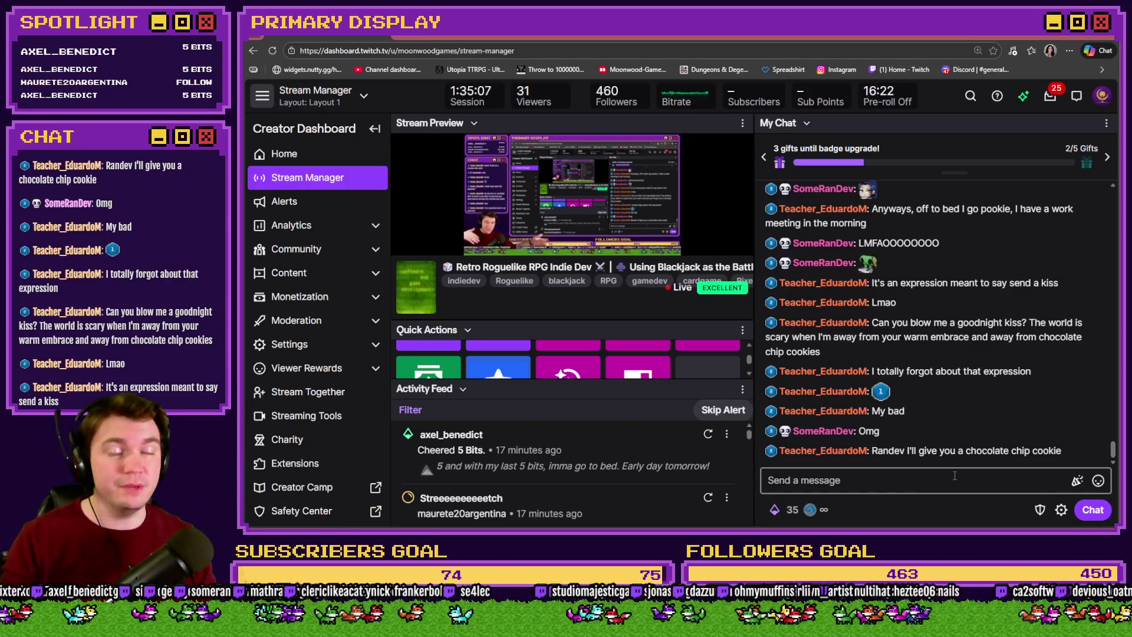
key("alt+Tab")
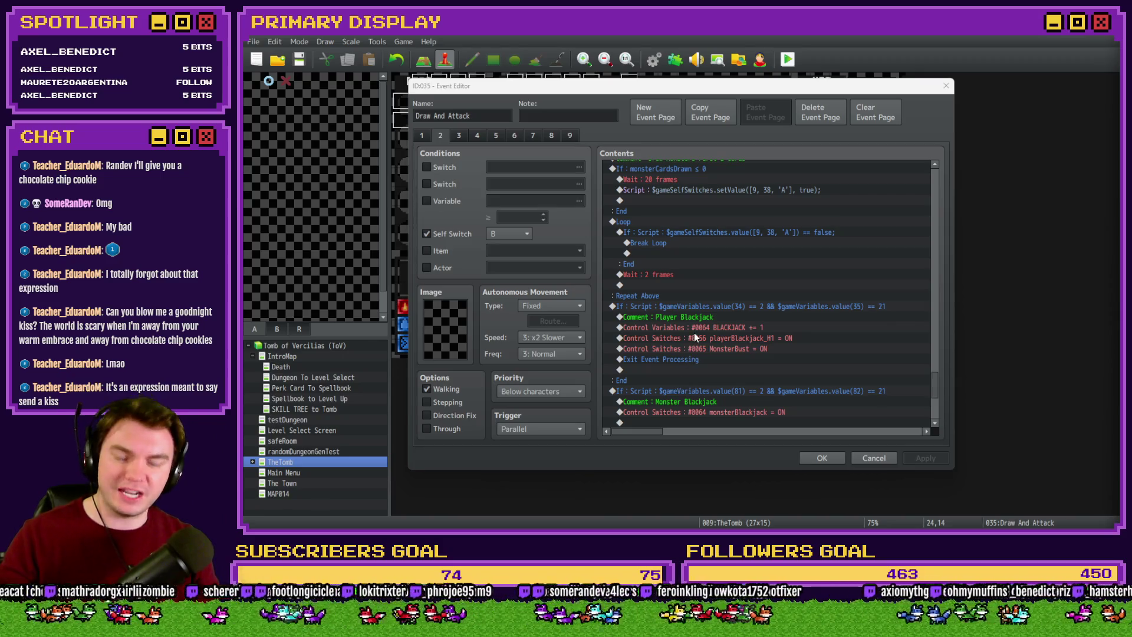
left_click(703, 307)
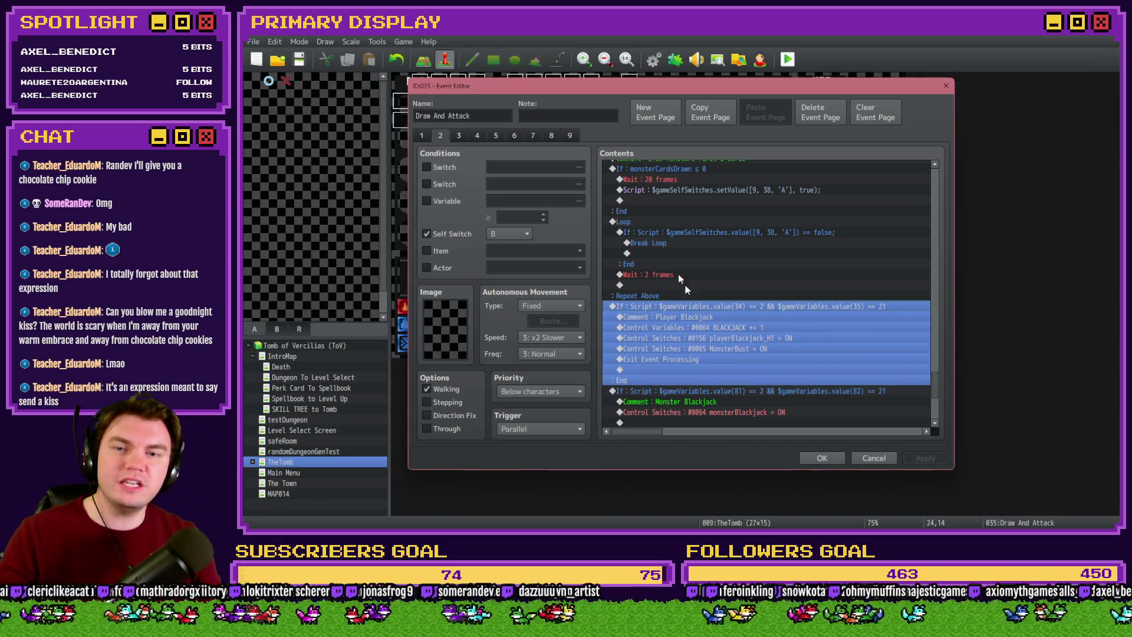
scroll(666, 270, "up", 1)
left_click(657, 255)
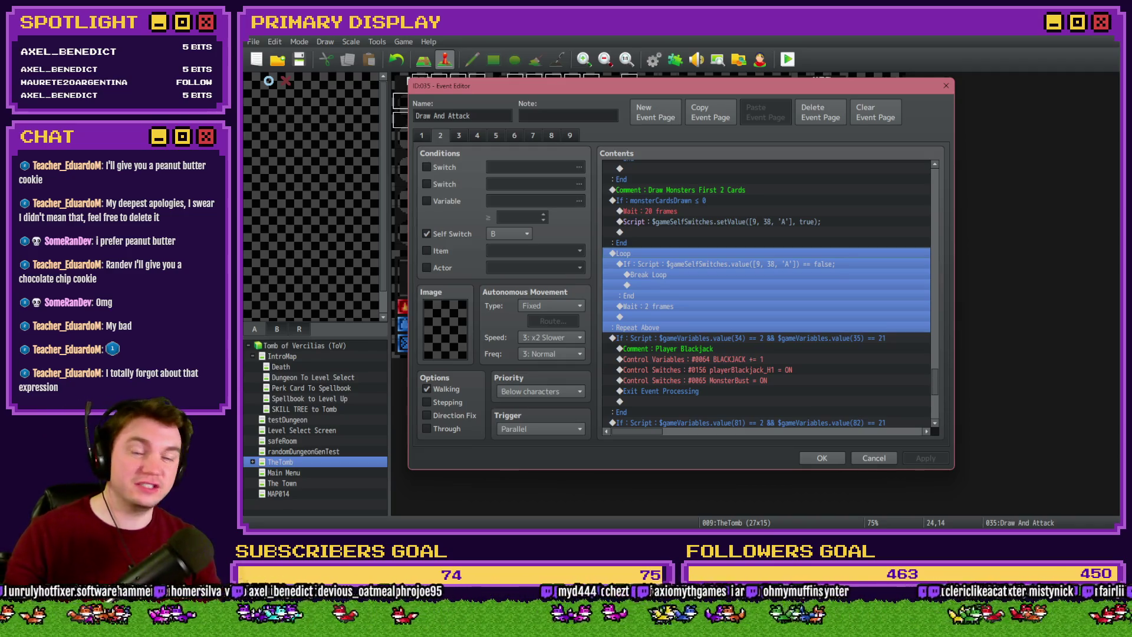
key("alt+Tab")
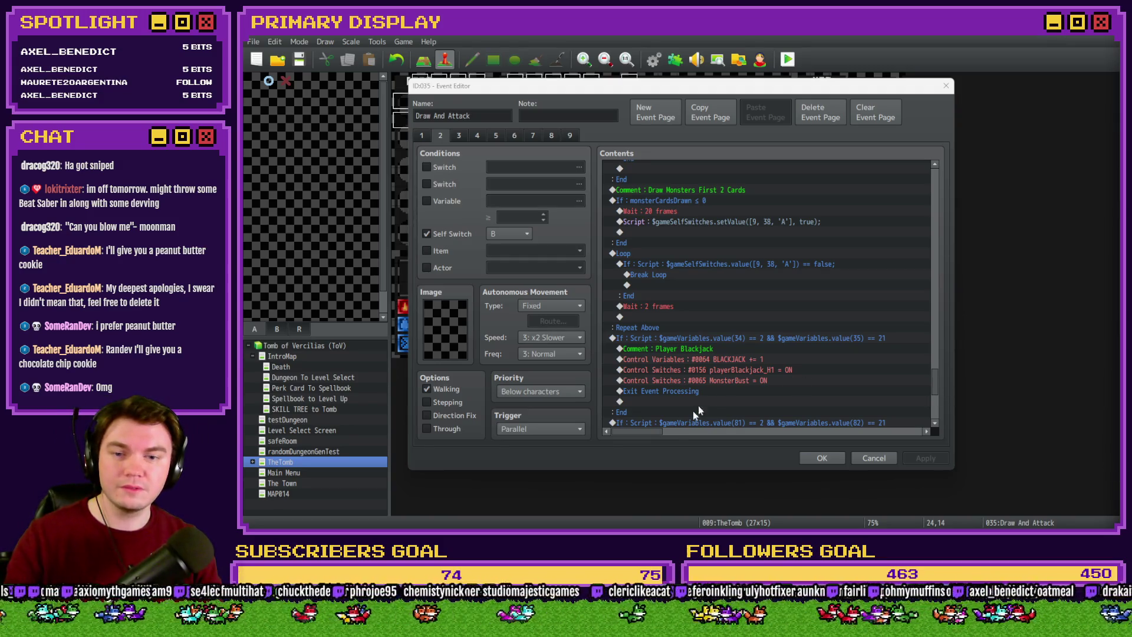
left_click(624, 254)
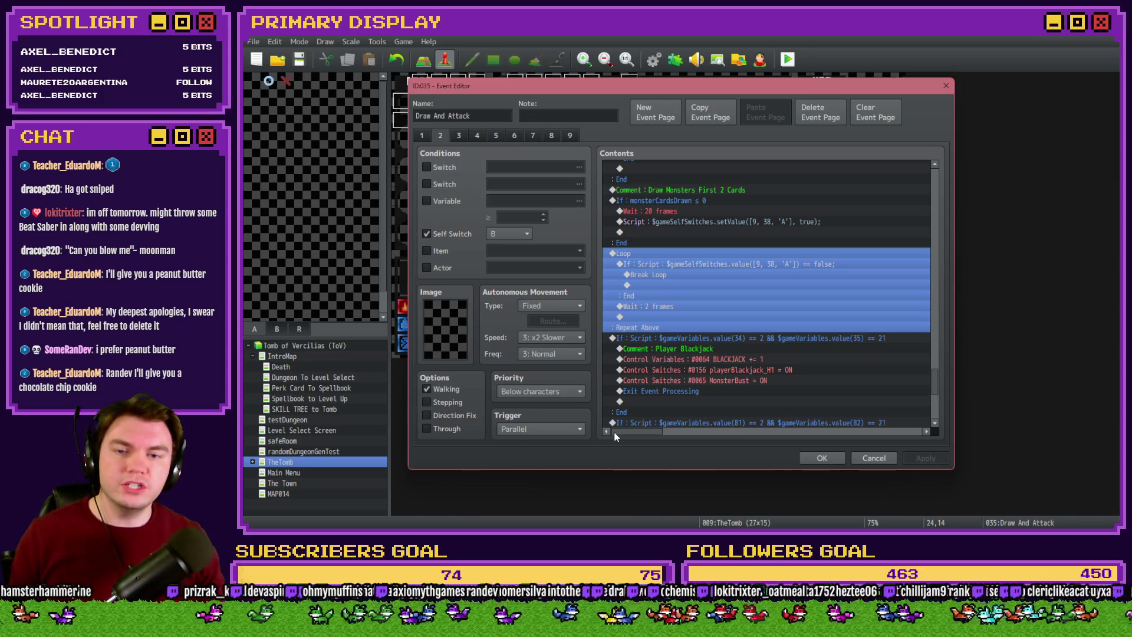
double_click(721, 336)
Close Draw And Attack unchanged, open Monster Draw, and select its monsterCardsDrawn = 2 block
left_click(866, 386)
left_click(822, 458)
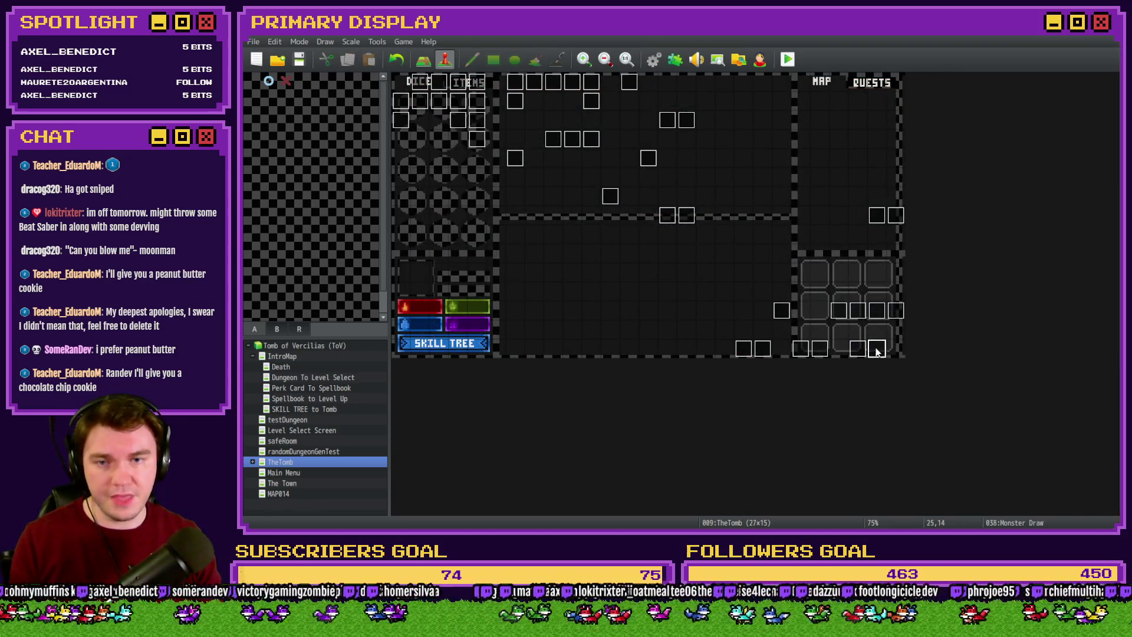
double_click(871, 348)
left_click_drag(925, 201, 929, 325)
left_click(665, 259)
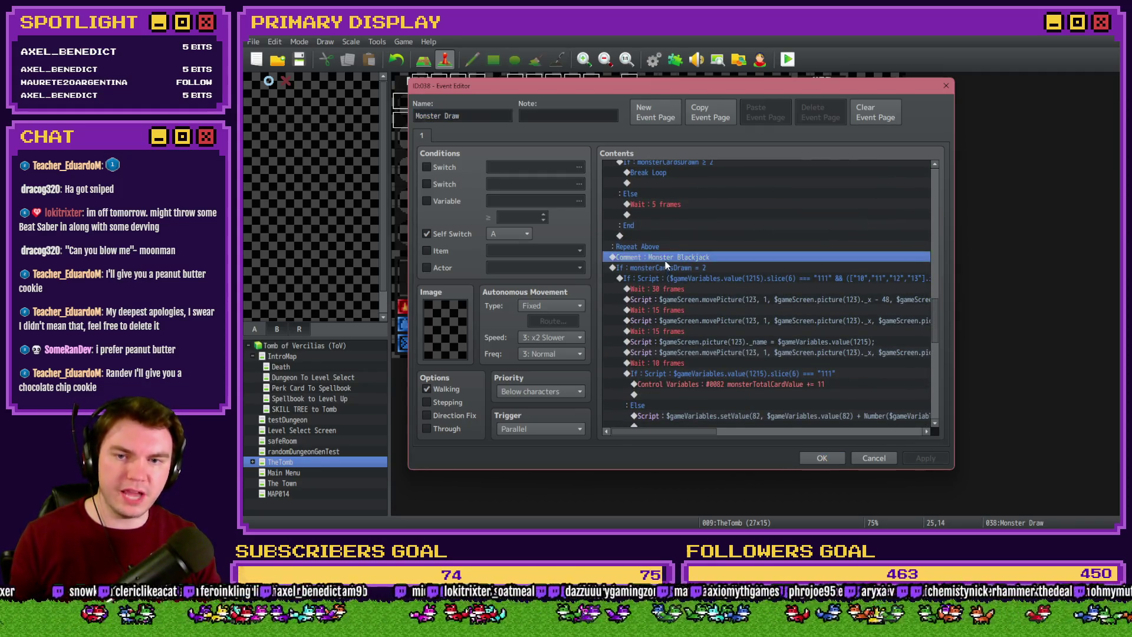
left_click(670, 269)
Insert a new Conditional Branch there that uses a Script condition
right_click(670, 270)
left_click(690, 290)
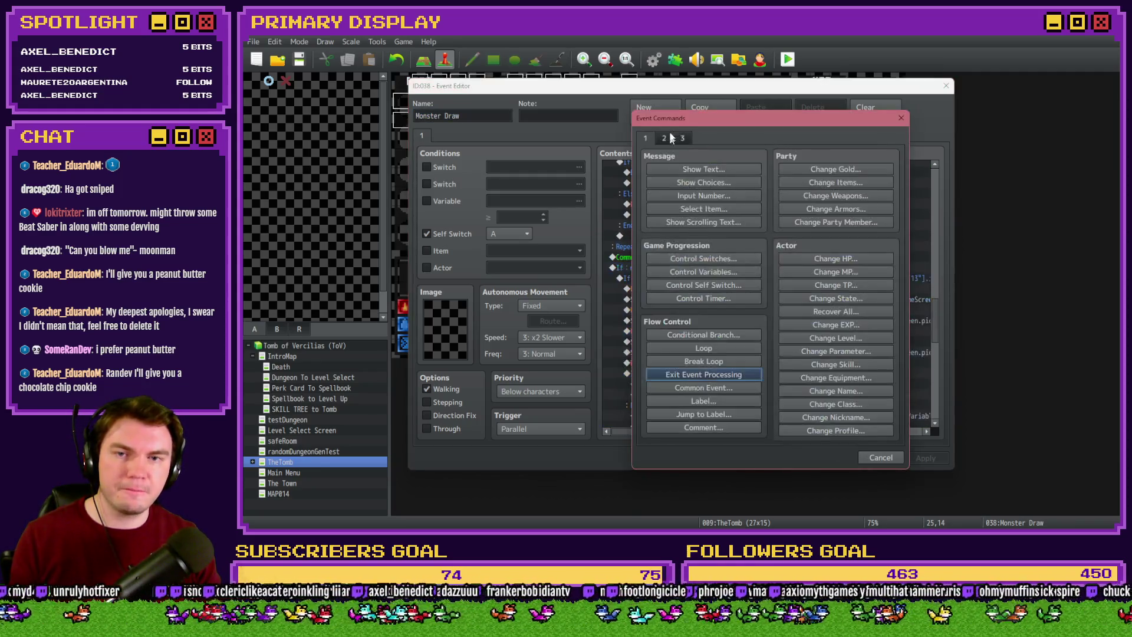
left_click(665, 139)
left_click(644, 138)
left_click(718, 335)
left_click(714, 209)
left_click(752, 344)
Set the script to $gameVariables.value(34) != 2 && $gameVariables.value(35) != 21 and confirm
key("ctrl+v")
key("ctrl+a")
key("Home")
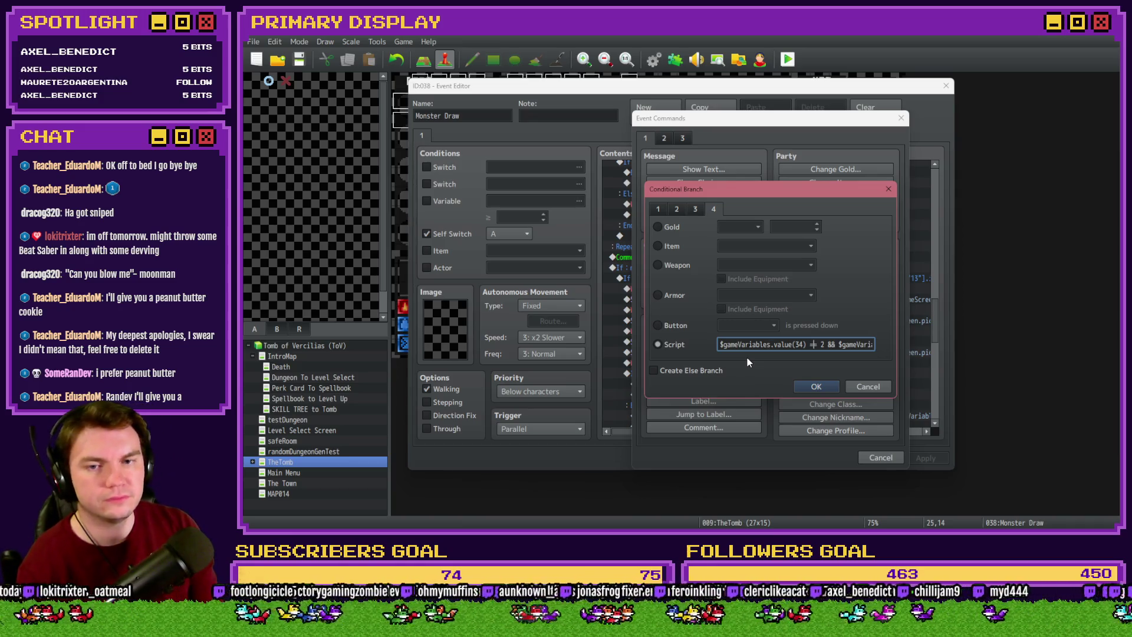
key("Right")
key("Right")
key("Right")
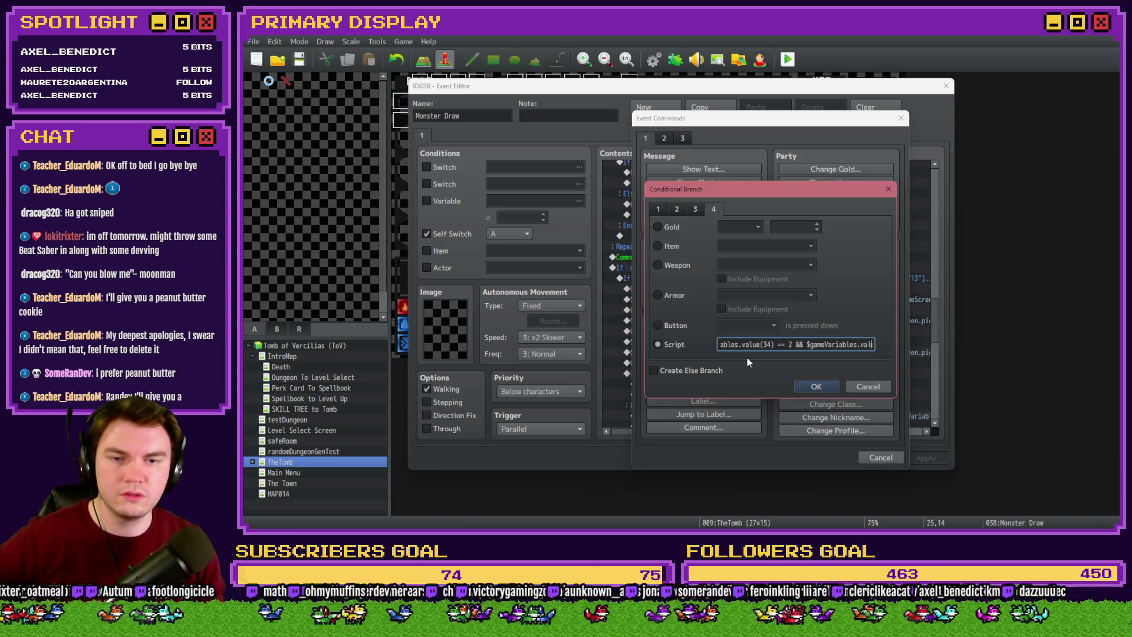
type("21")
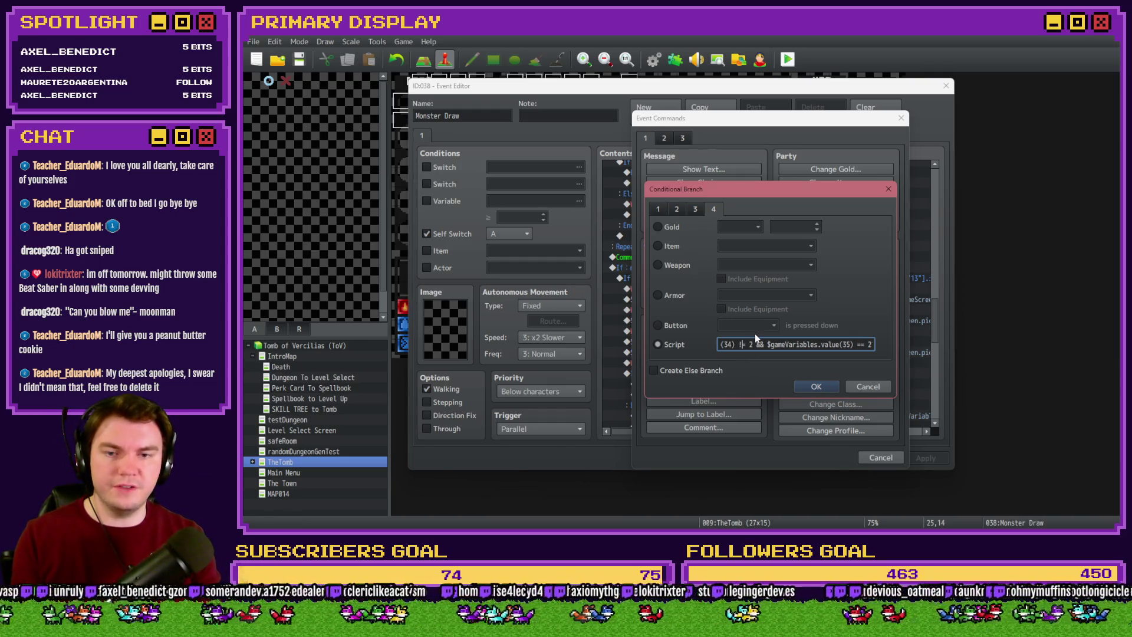
left_click(739, 344)
key("BackSpace")
type("!")
left_click_drag(818, 344, 850, 348)
type("value(35) +")
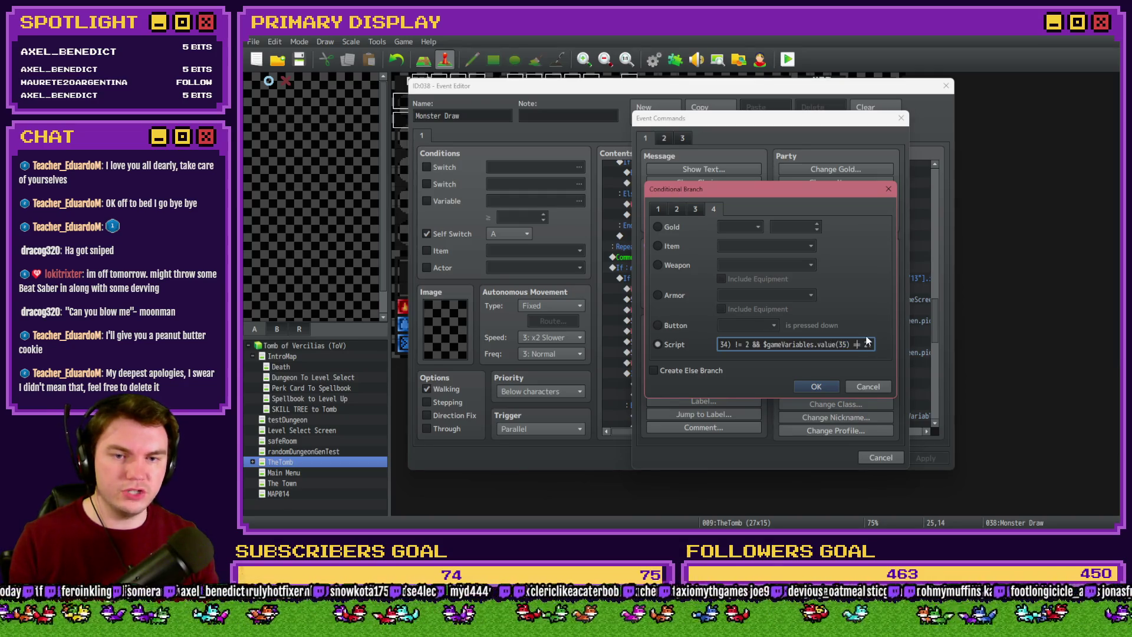
key("BackSpace")
key("BackSpace")
key("BackSpace")
type("!= 2")
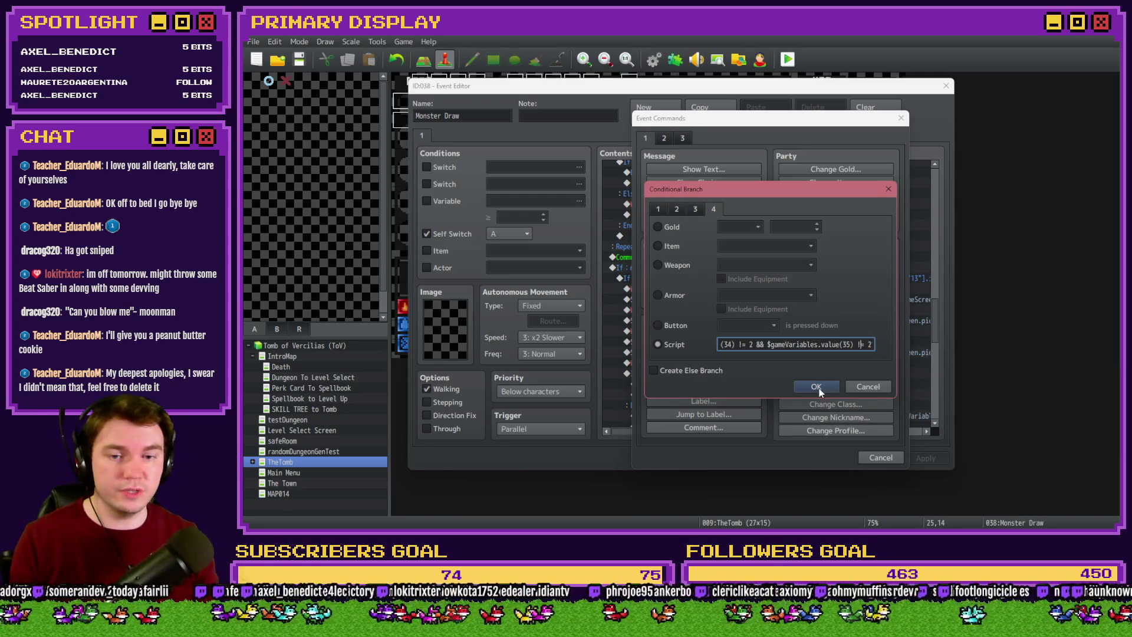
left_click(817, 387)
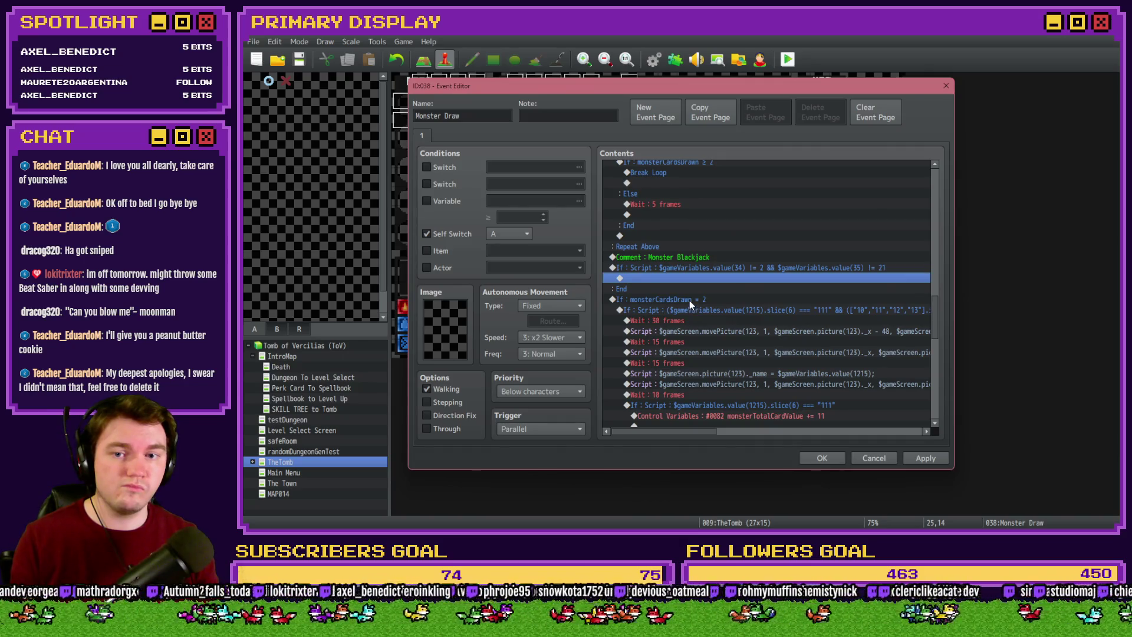
Review the command list around the monsterCardsDrawn = 2 branch down to its end
left_click(689, 299)
scroll(712, 355, "down", 5)
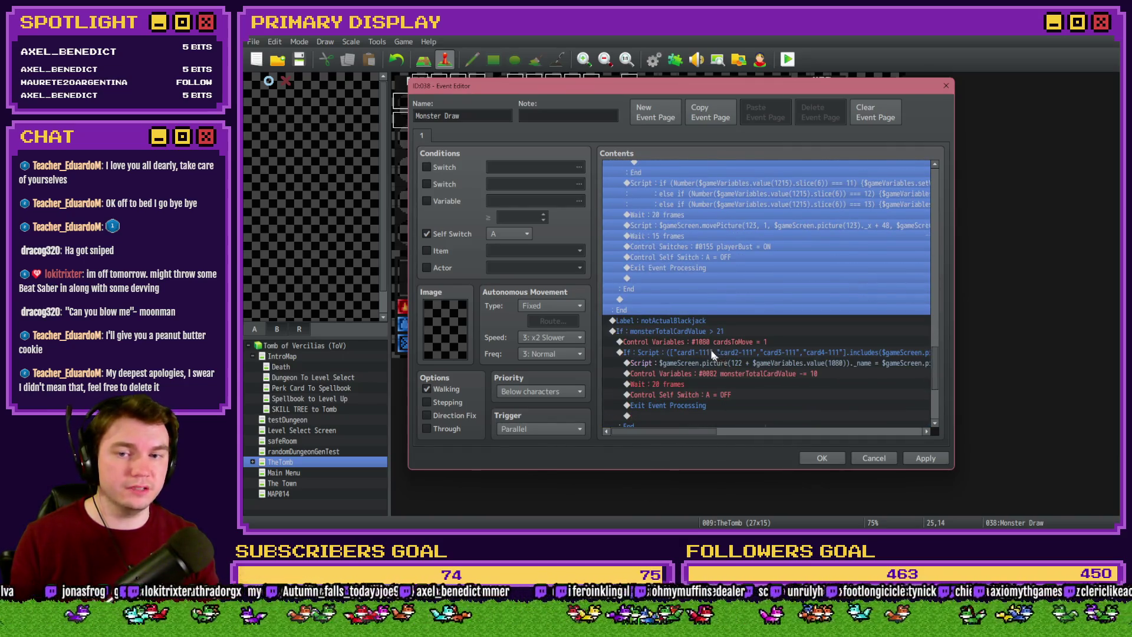
scroll(713, 356, "up", 5)
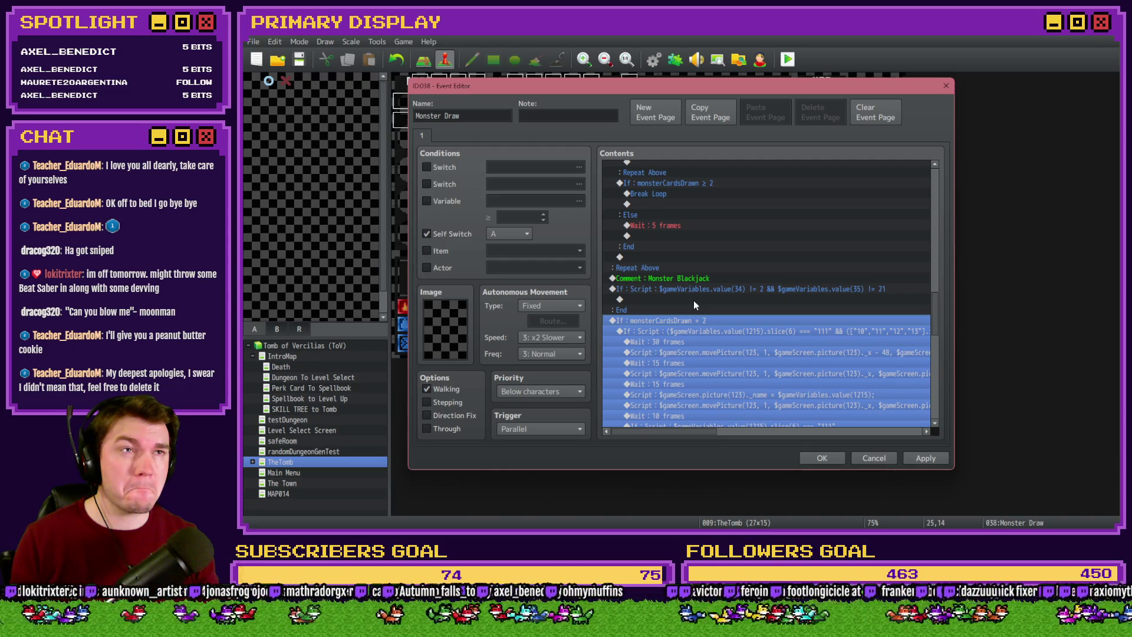
left_click(694, 301)
key("End")
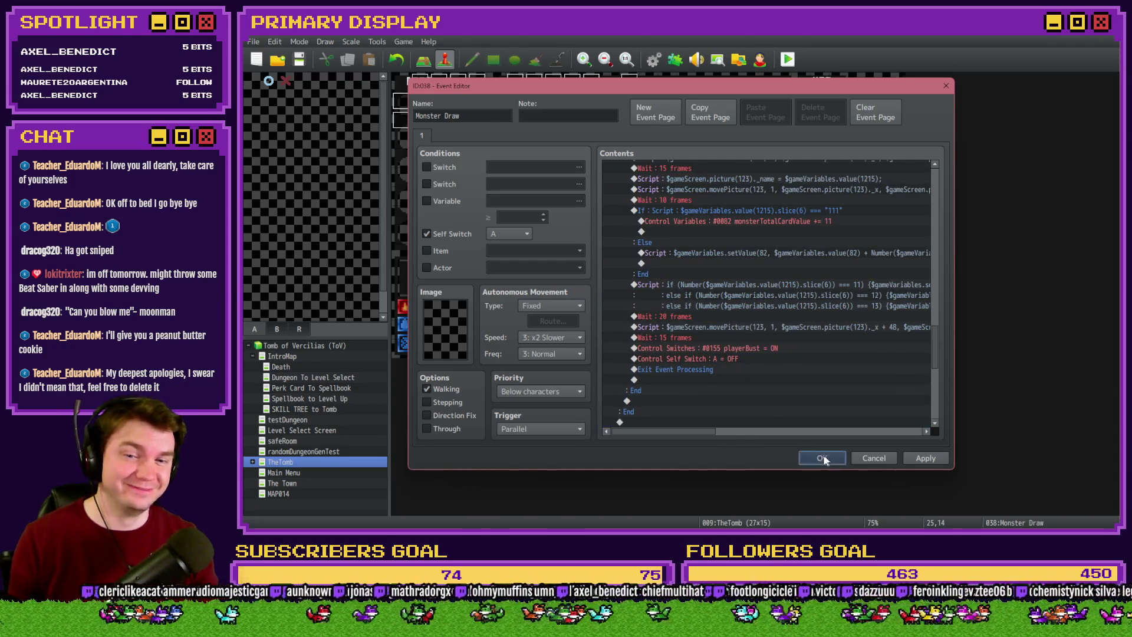
Confirm the event, playtest by taking the daggers perk and triggering the ogre blackjack battle, then exit
left_click(823, 458)
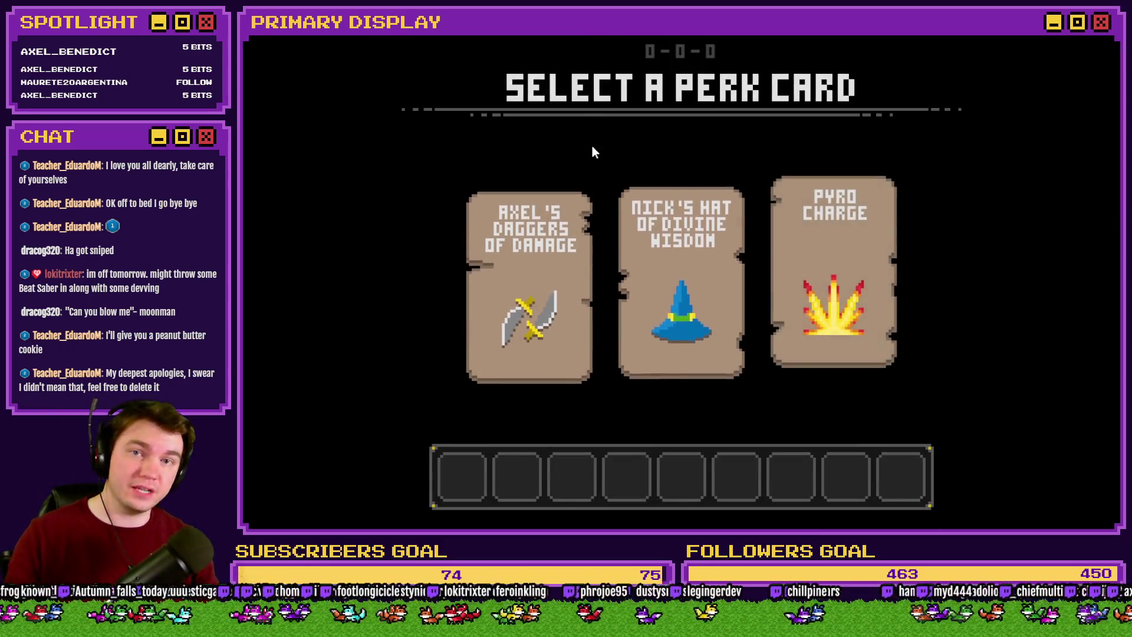
left_click(557, 257)
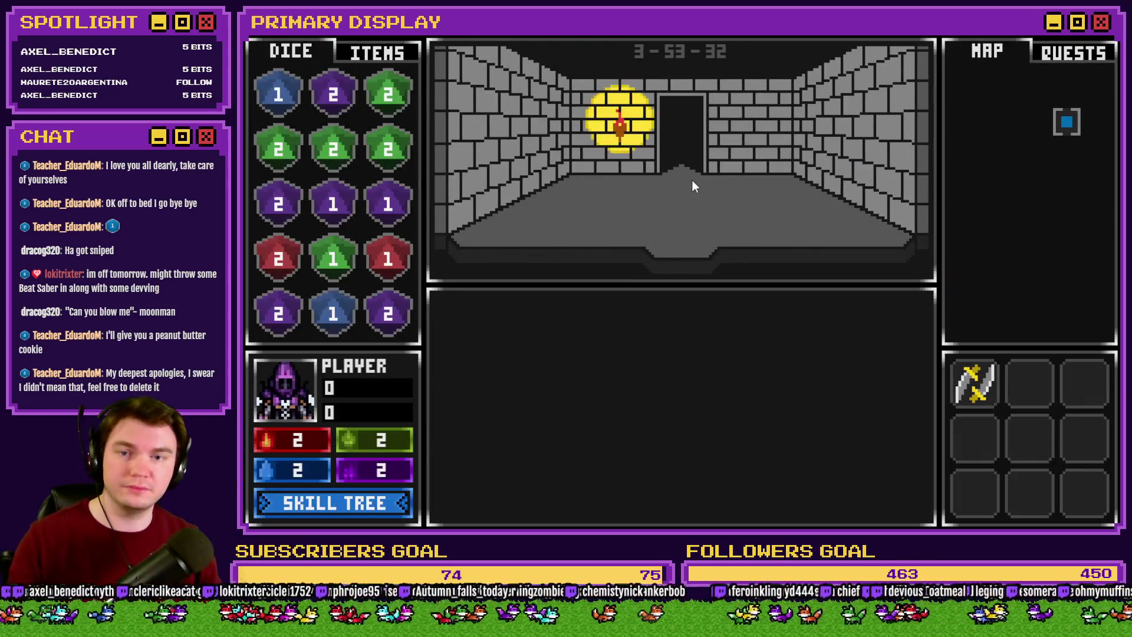
left_click(693, 176)
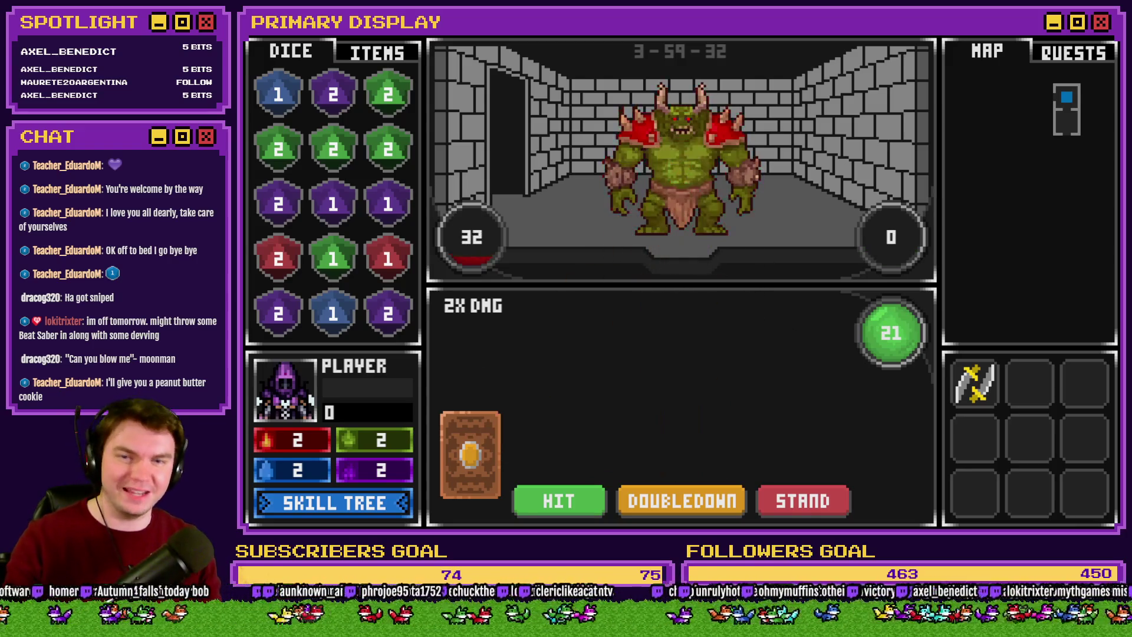
key("alt+Tab")
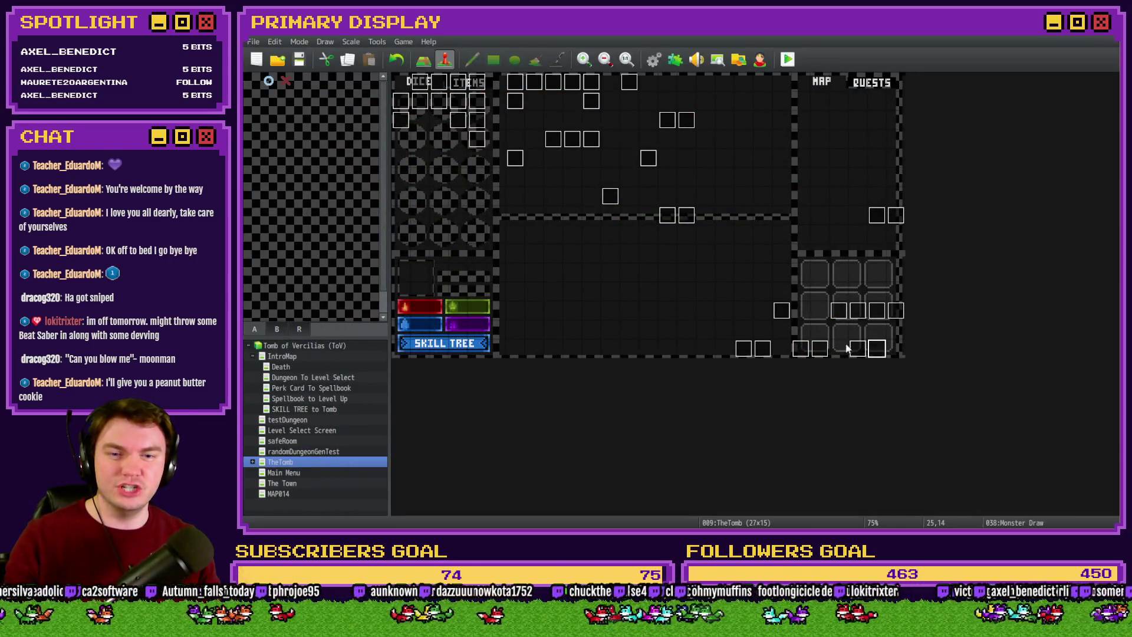
Delete the cardToDraw = Random 1141..1192 line from Draw And Attack's page 2
double_click(877, 352)
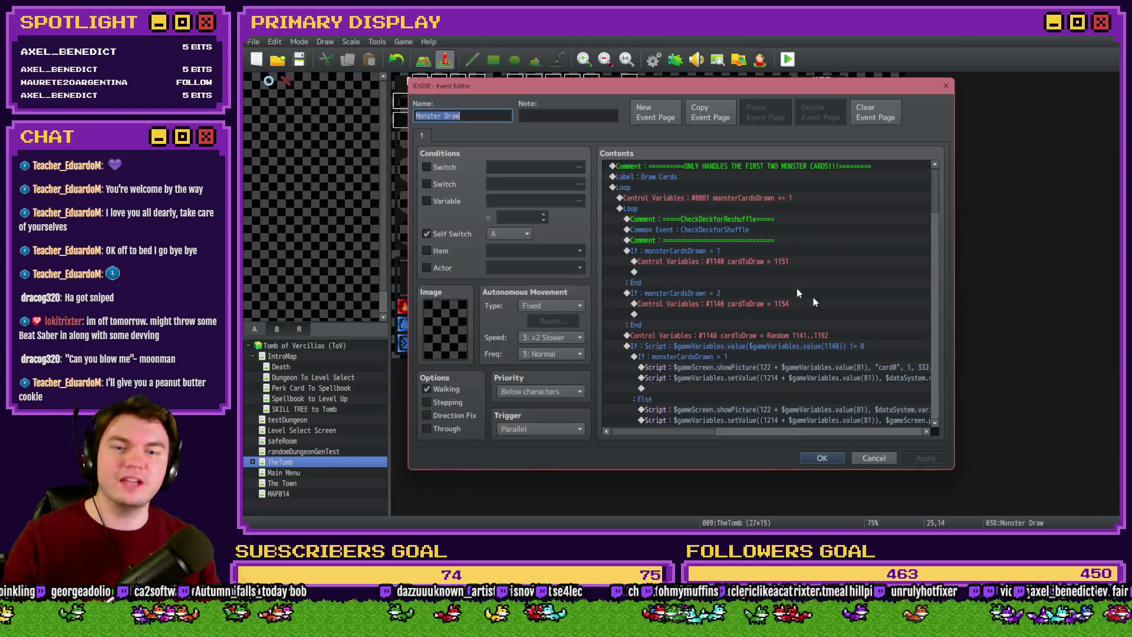
left_click(946, 85)
double_click(858, 349)
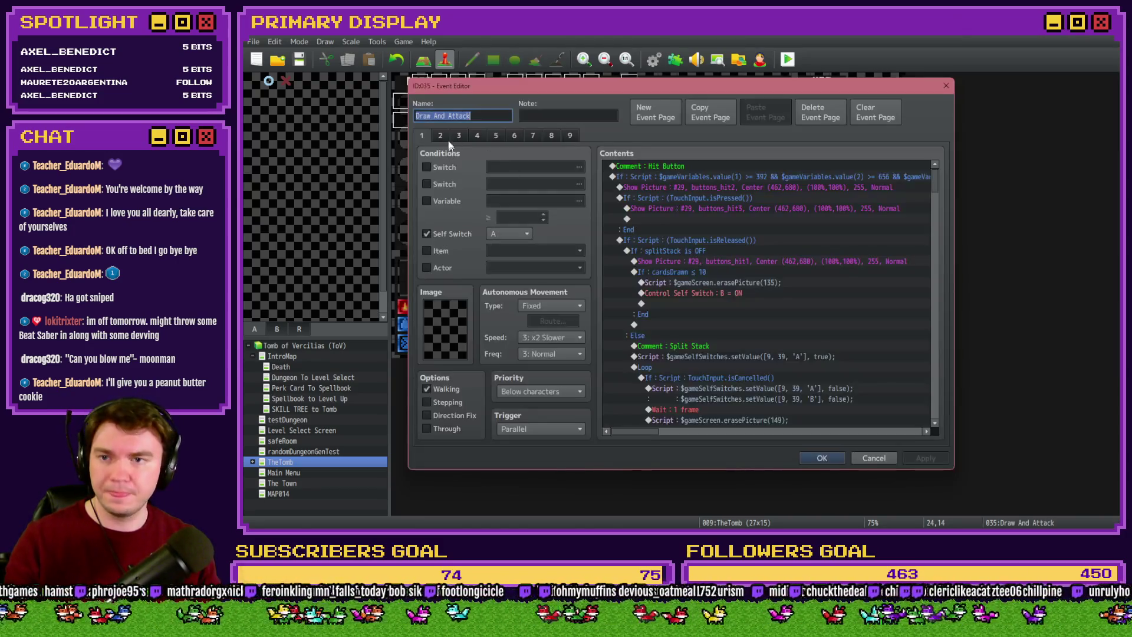
left_click(733, 252)
key("Delete")
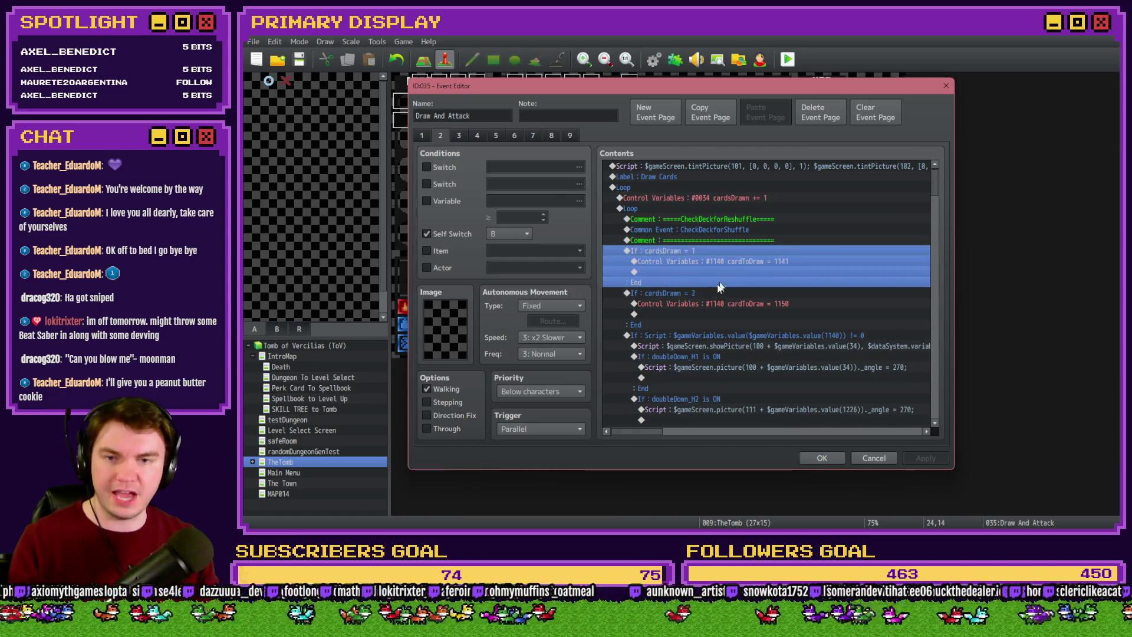
Confirm the event changes and launch a playtest
left_click(671, 333)
left_click(822, 458)
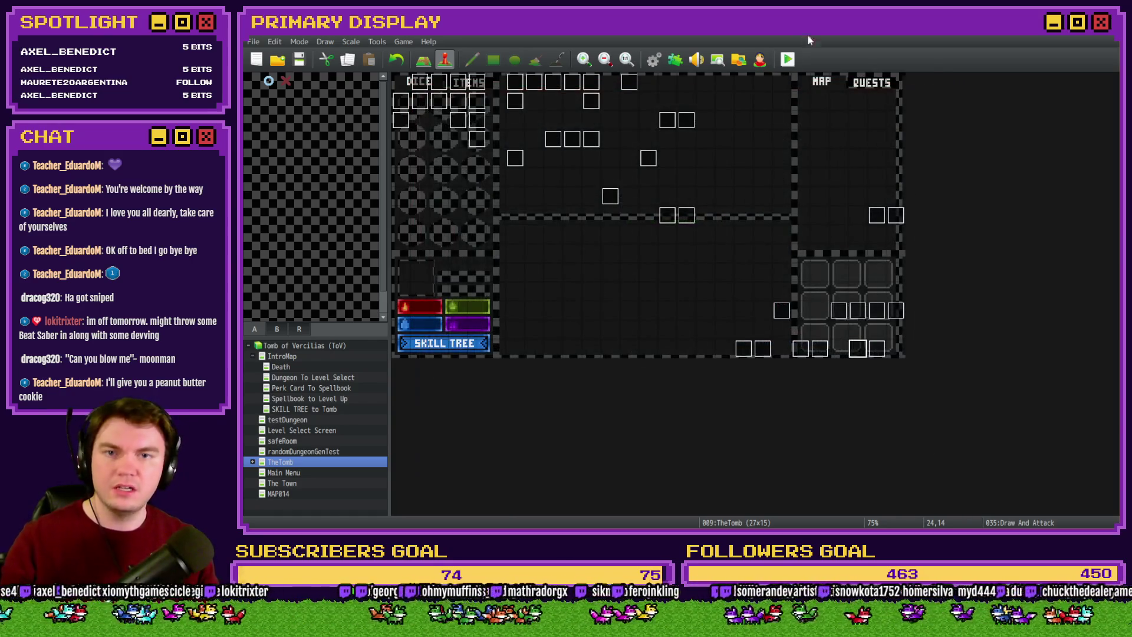
left_click(788, 59)
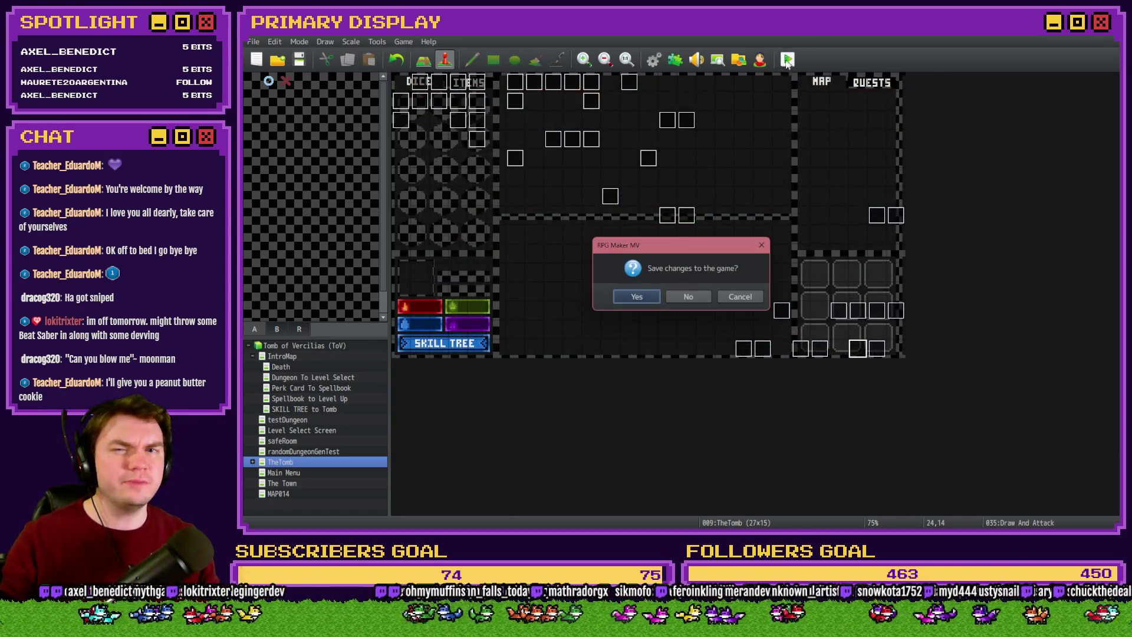
Save, trigger the ogre battle, hit a 13 up to 18 and stand, then hit on sixes
left_click(637, 297)
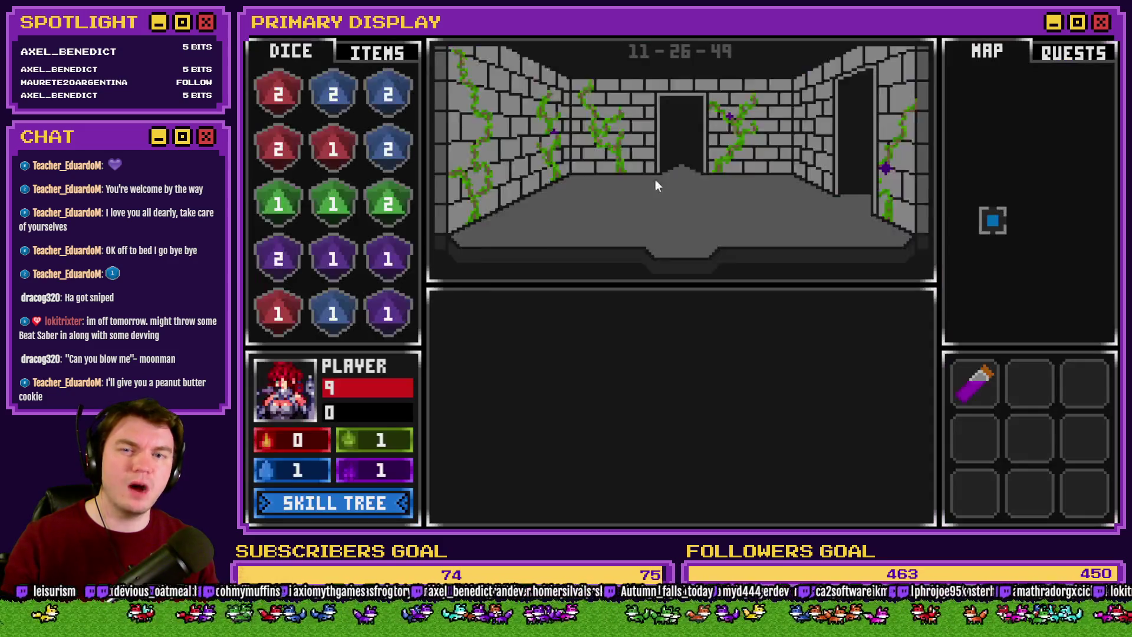
left_click(691, 225)
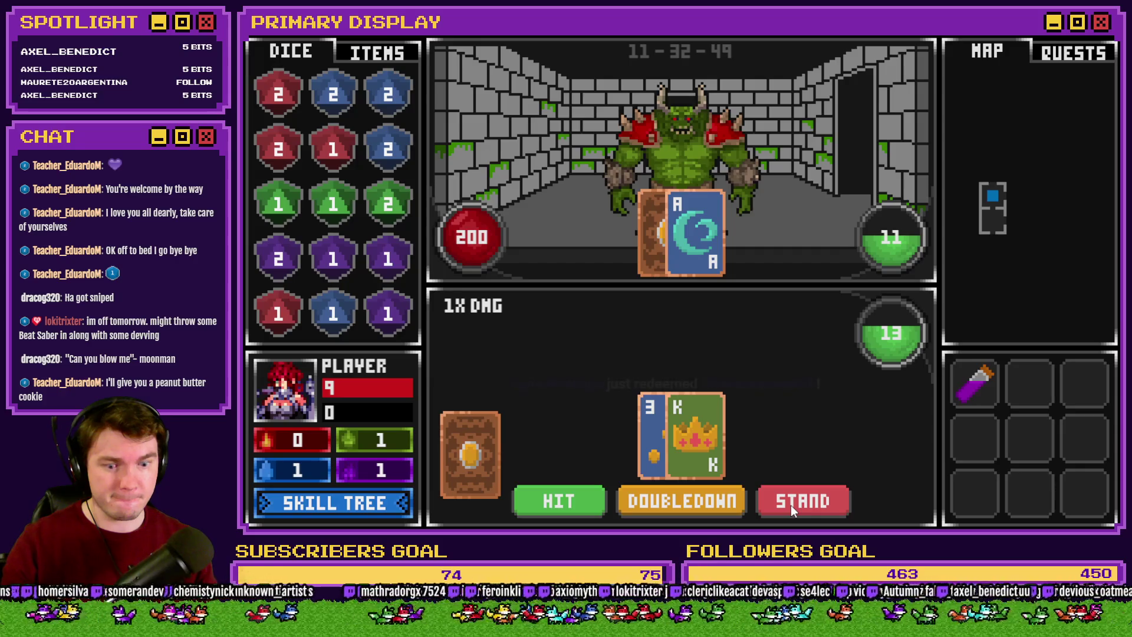
left_click(791, 504)
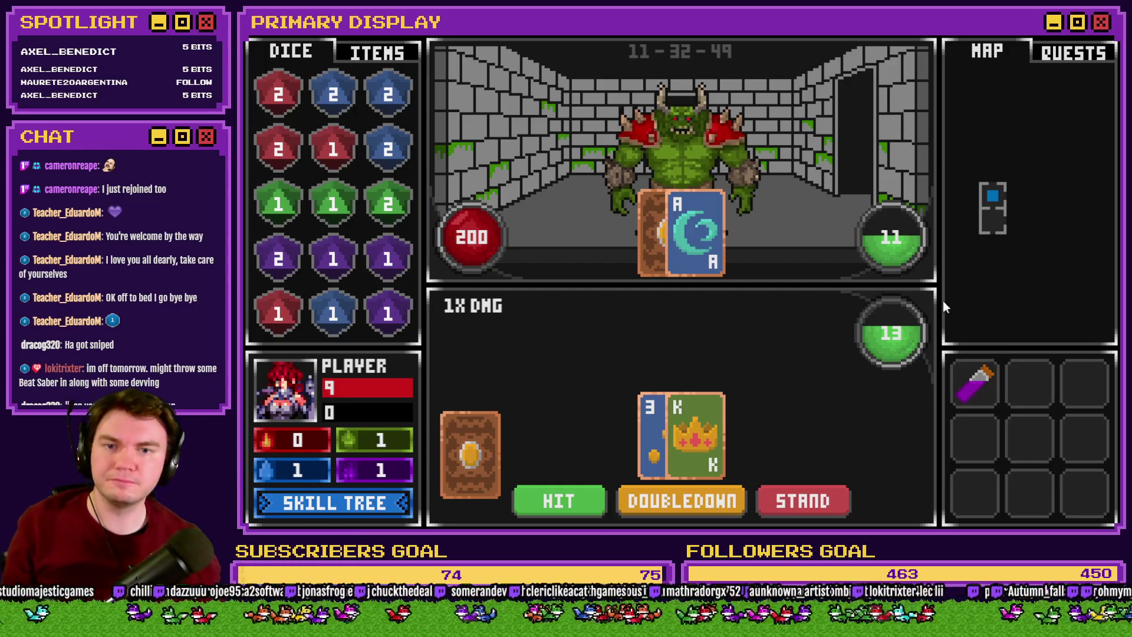
left_click(532, 505)
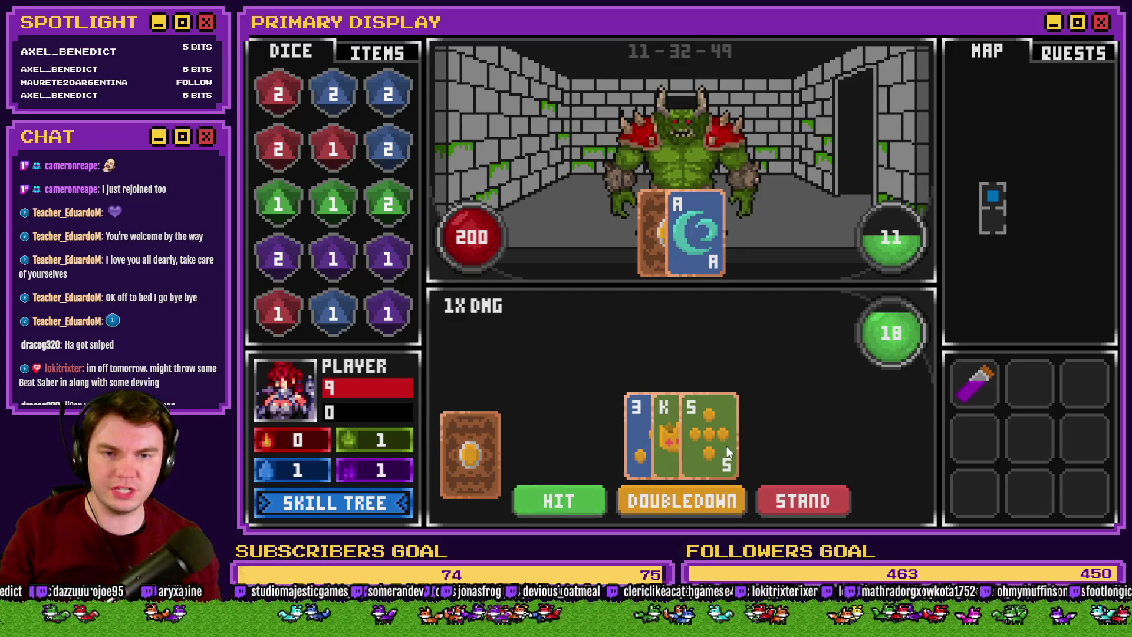
left_click(804, 499)
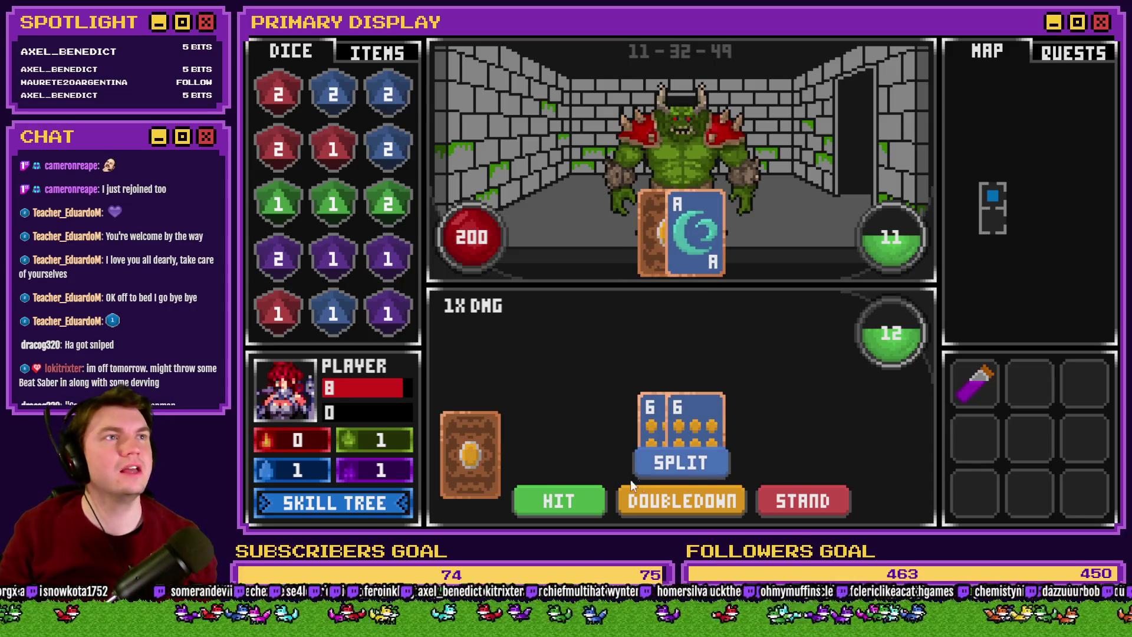
left_click(568, 503)
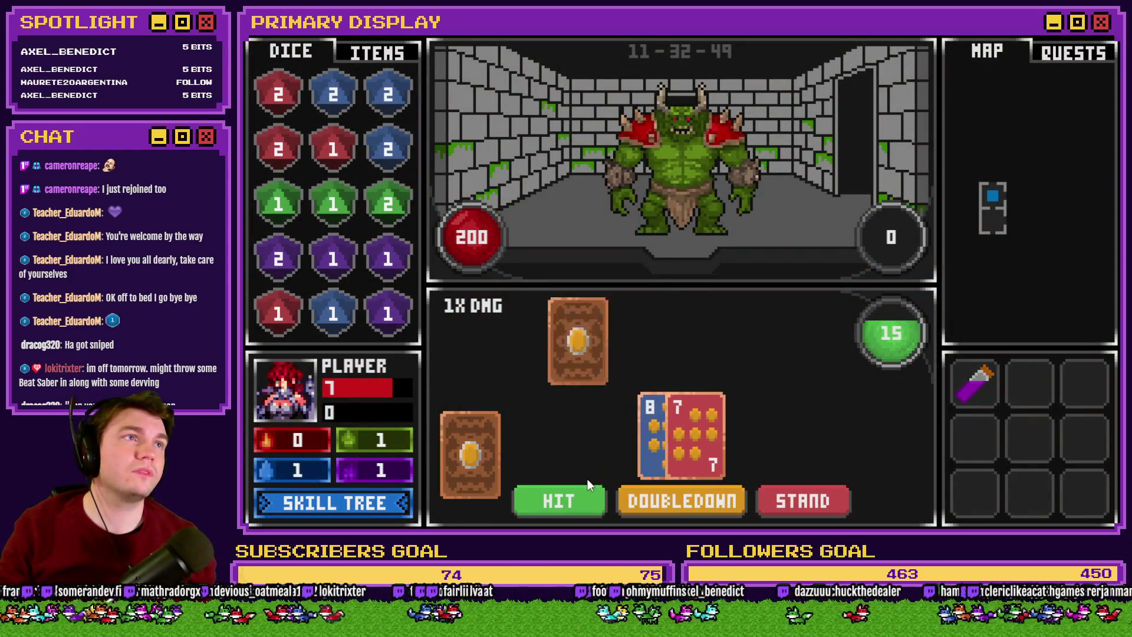
Hit up to 16 and stand, hit a 13 to 17 and stand, then bet odds on the tie-break
left_click(575, 500)
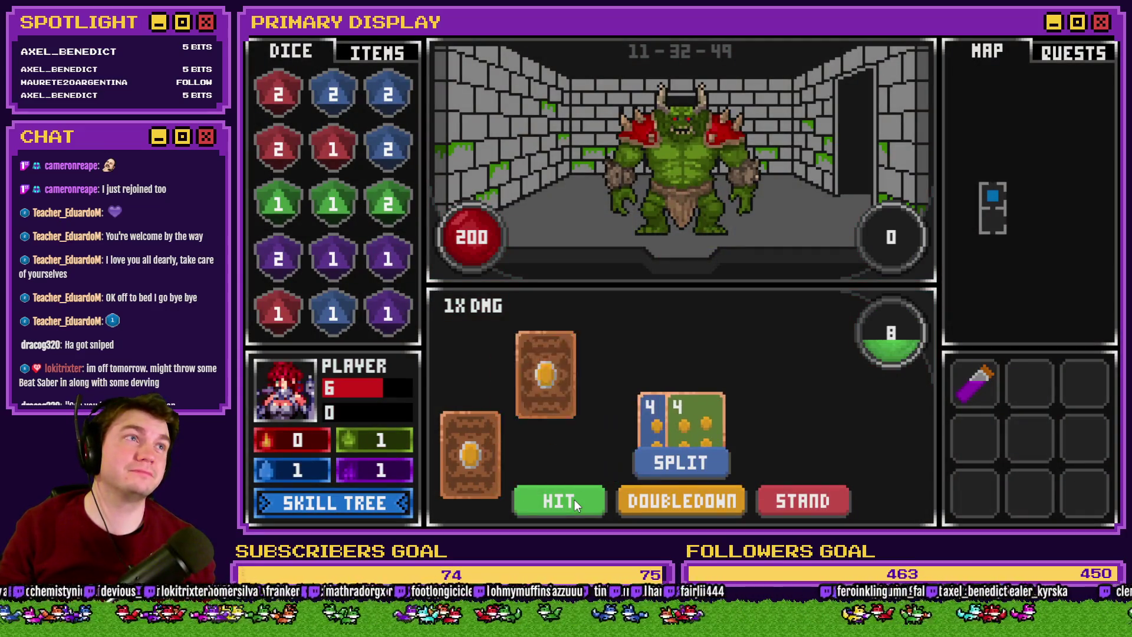
left_click(575, 500)
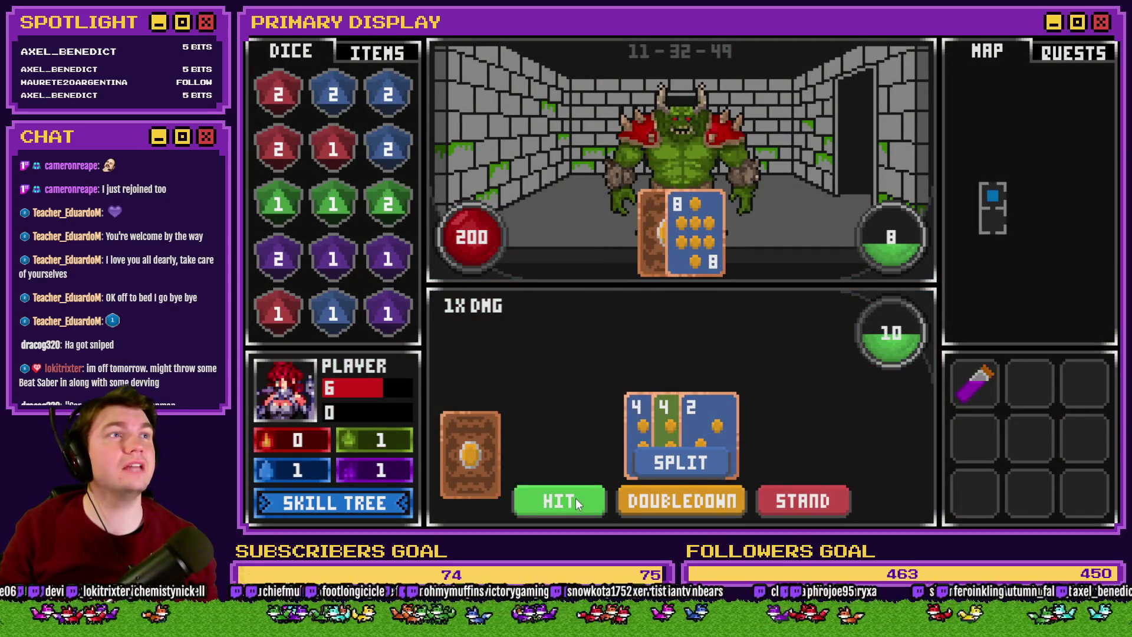
left_click(576, 498)
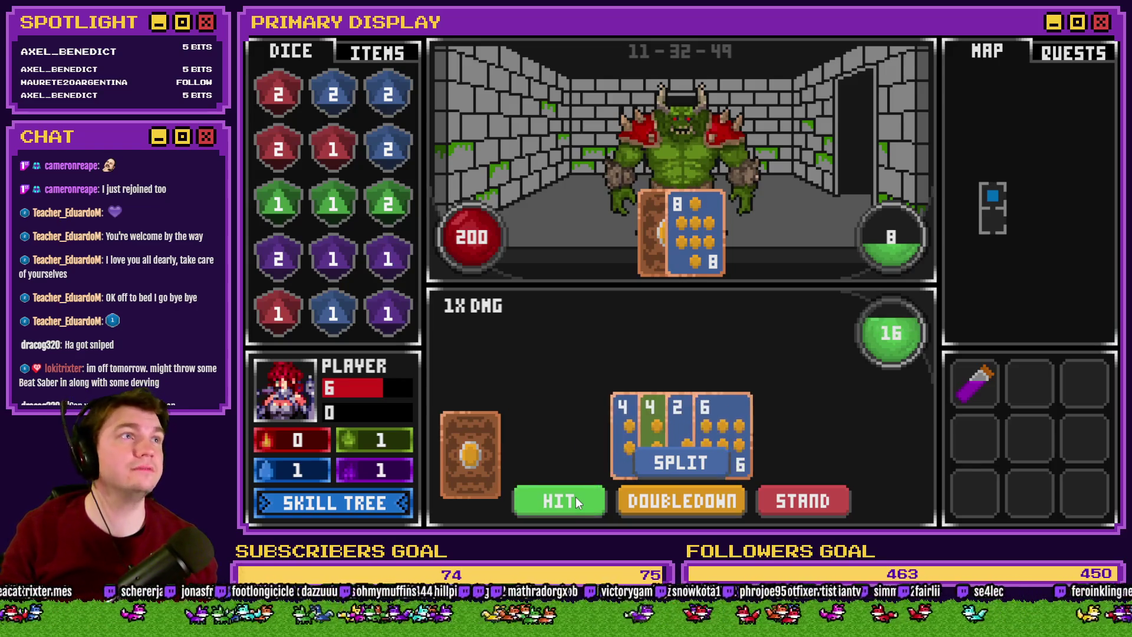
left_click(784, 499)
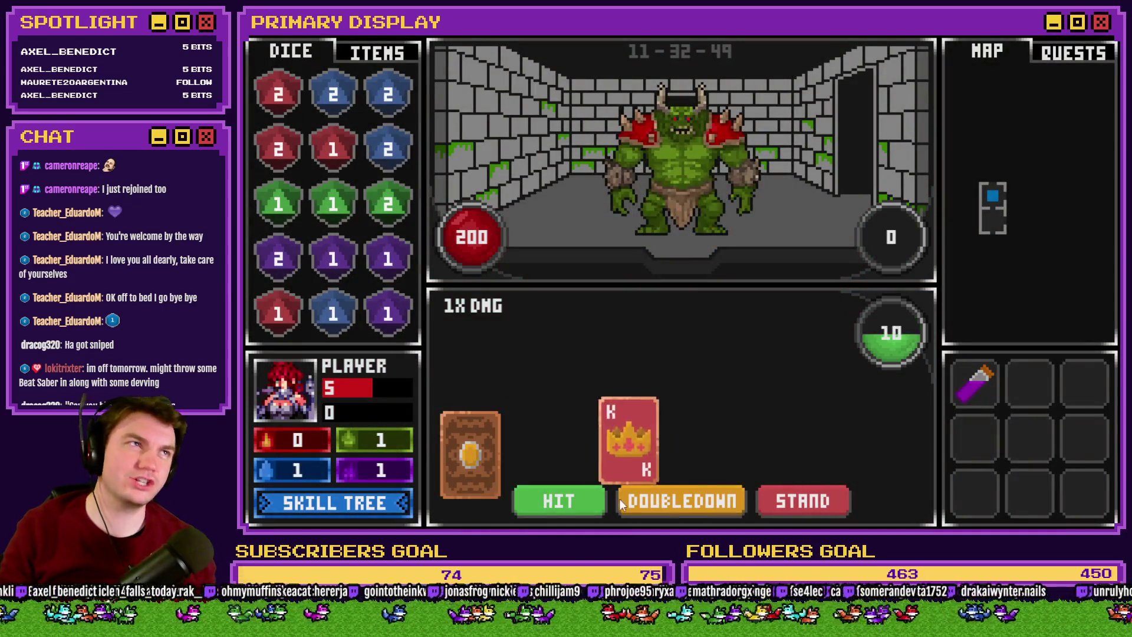
left_click(568, 506)
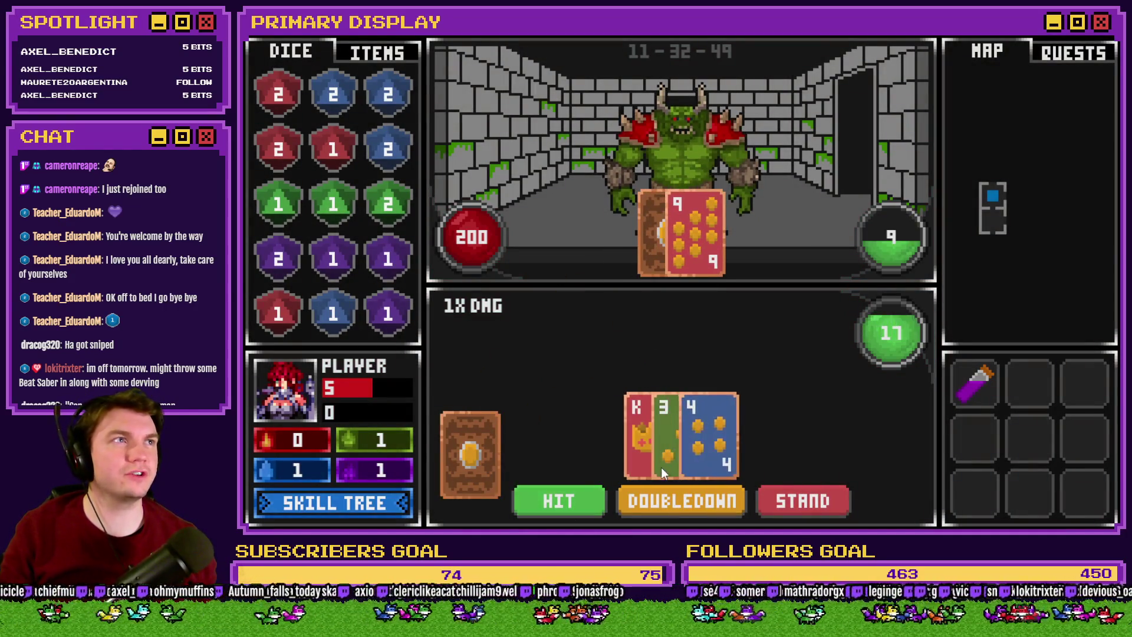
left_click(780, 507)
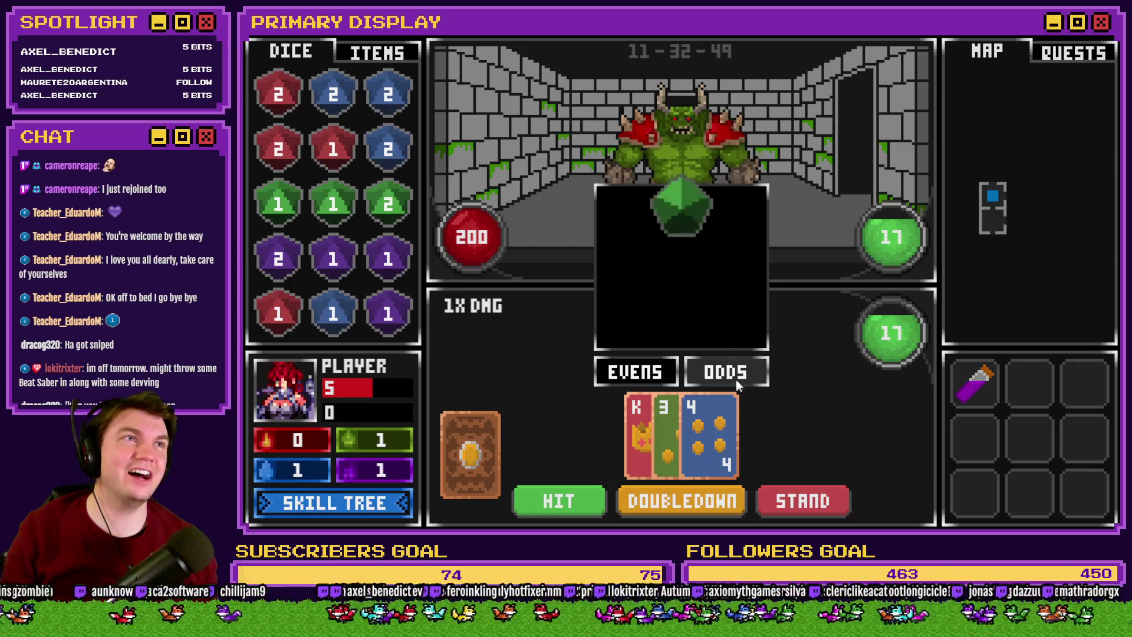
left_click(631, 377)
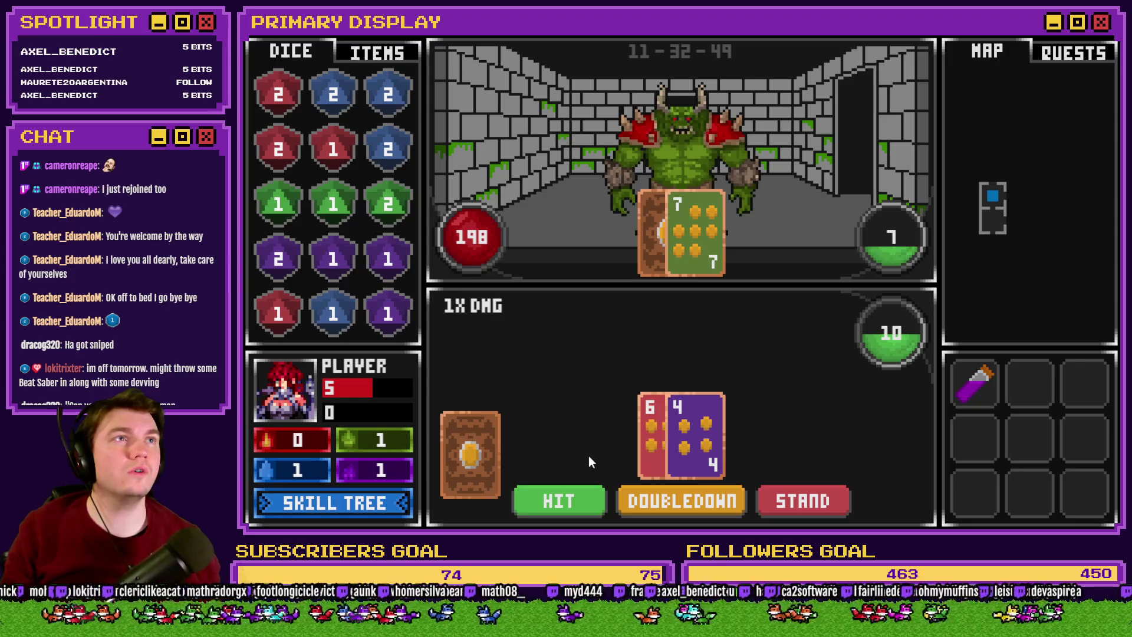
Hit repeatedly on the next hand, stand to reveal the dealer's card, then close the playtest
left_click(577, 495)
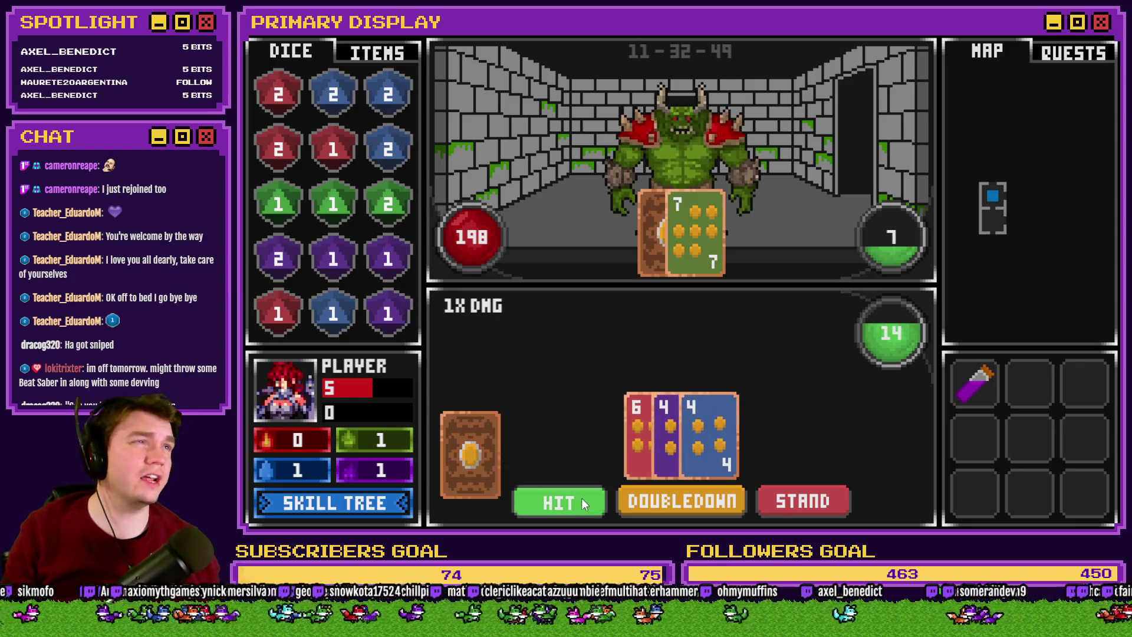
left_click(581, 498)
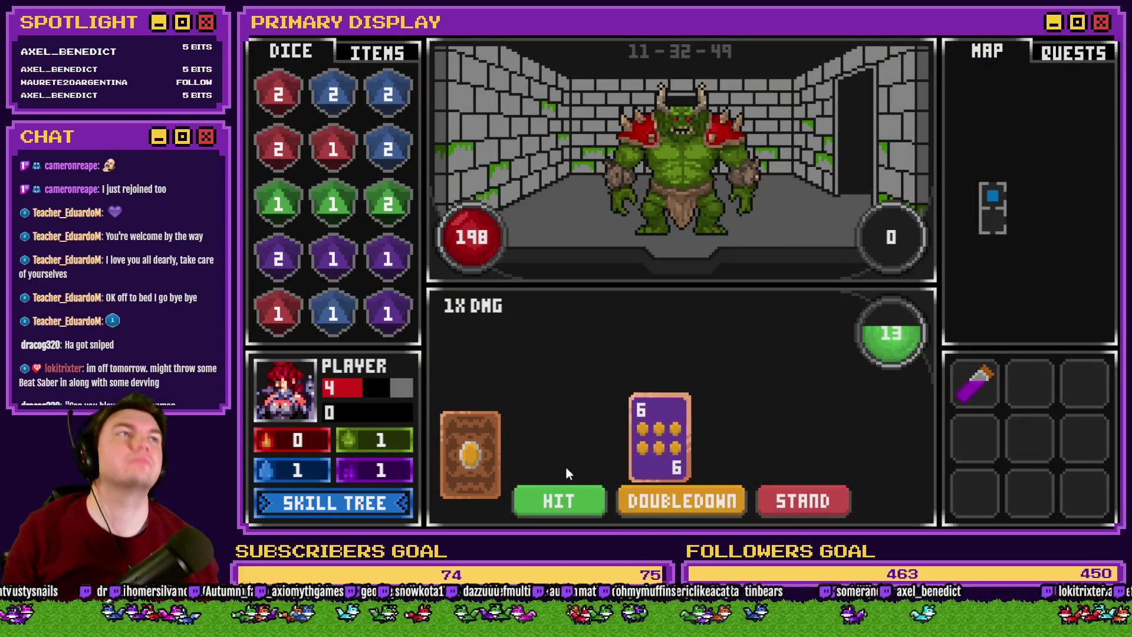
left_click(565, 500)
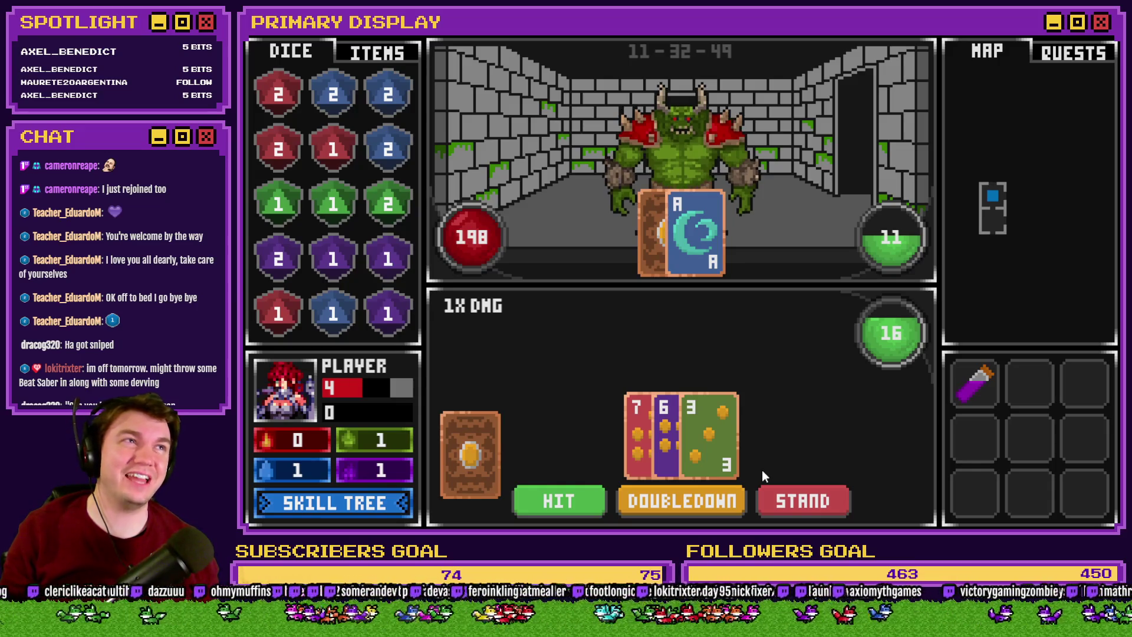
left_click(777, 493)
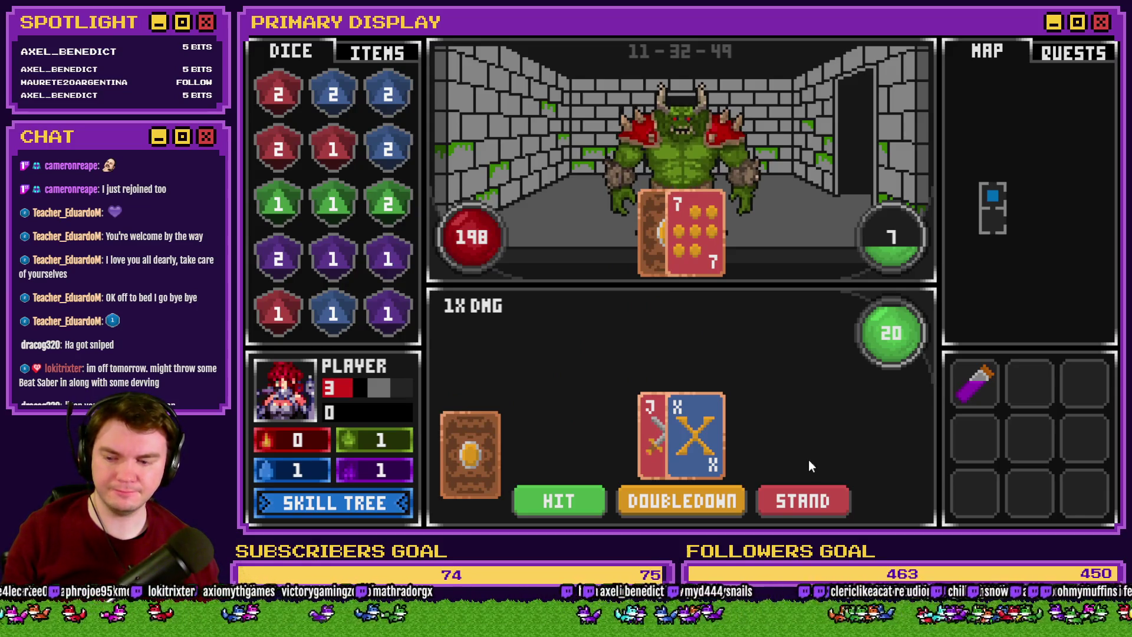
left_click(1107, 39)
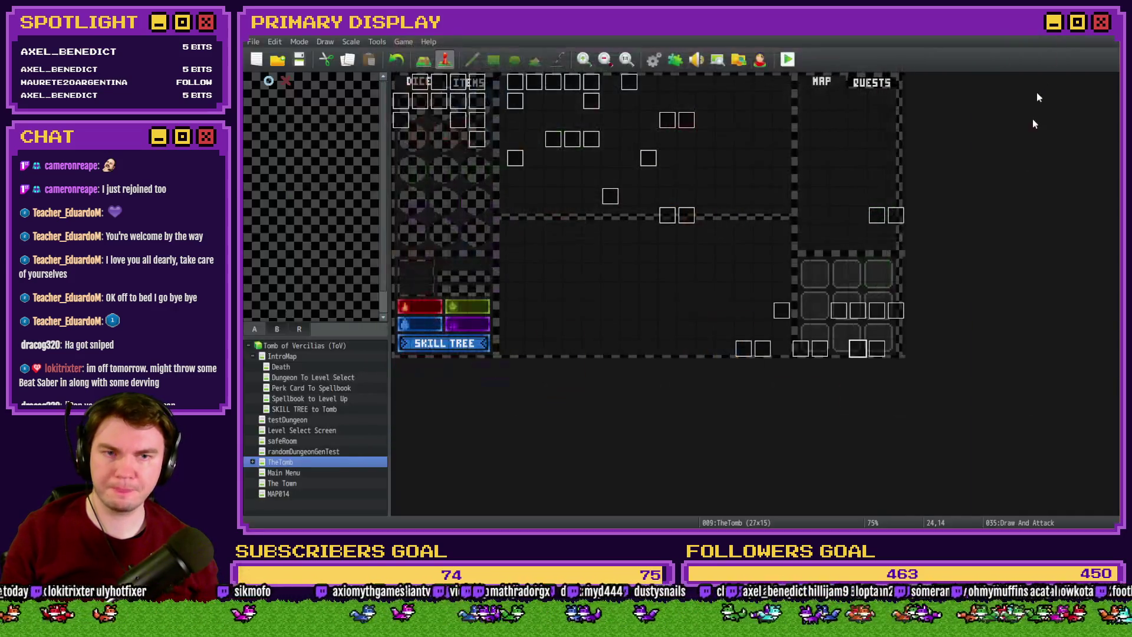
Open Monster Draw, scroll to the Monster Blackjack comment, and select its outer If : Script block
double_click(877, 349)
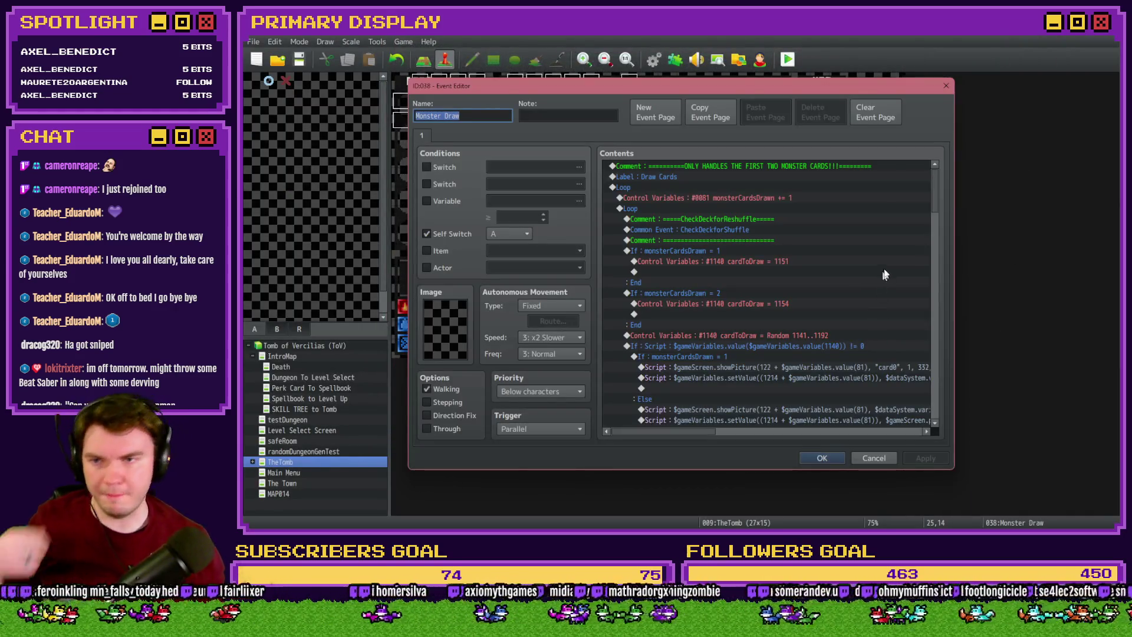
left_click_drag(935, 194, 933, 321)
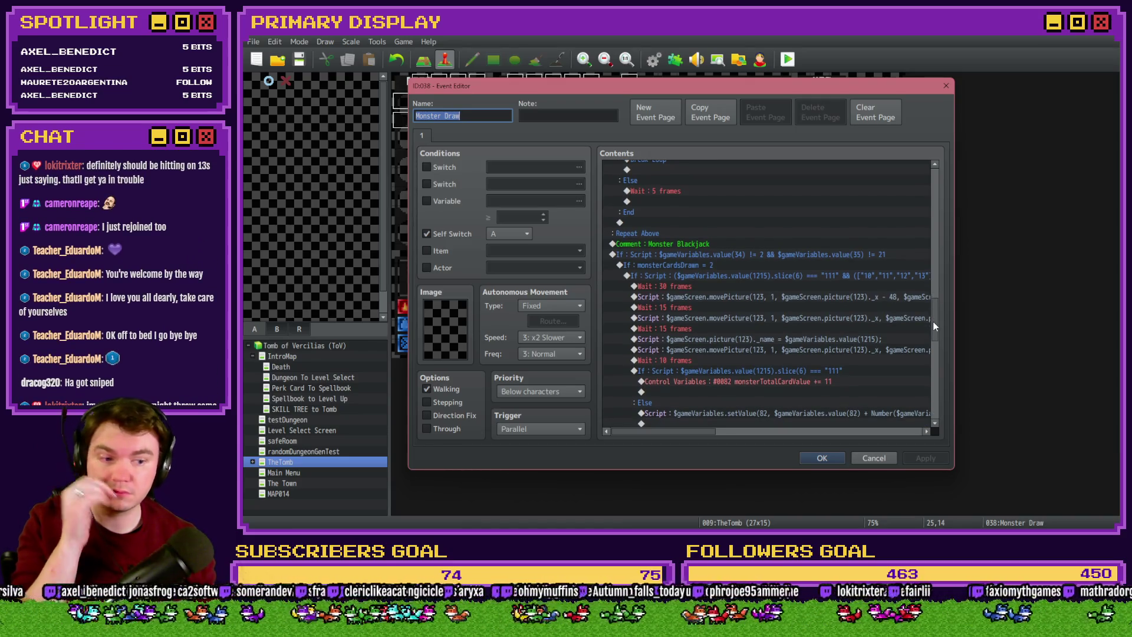
left_click_drag(933, 321, 933, 324)
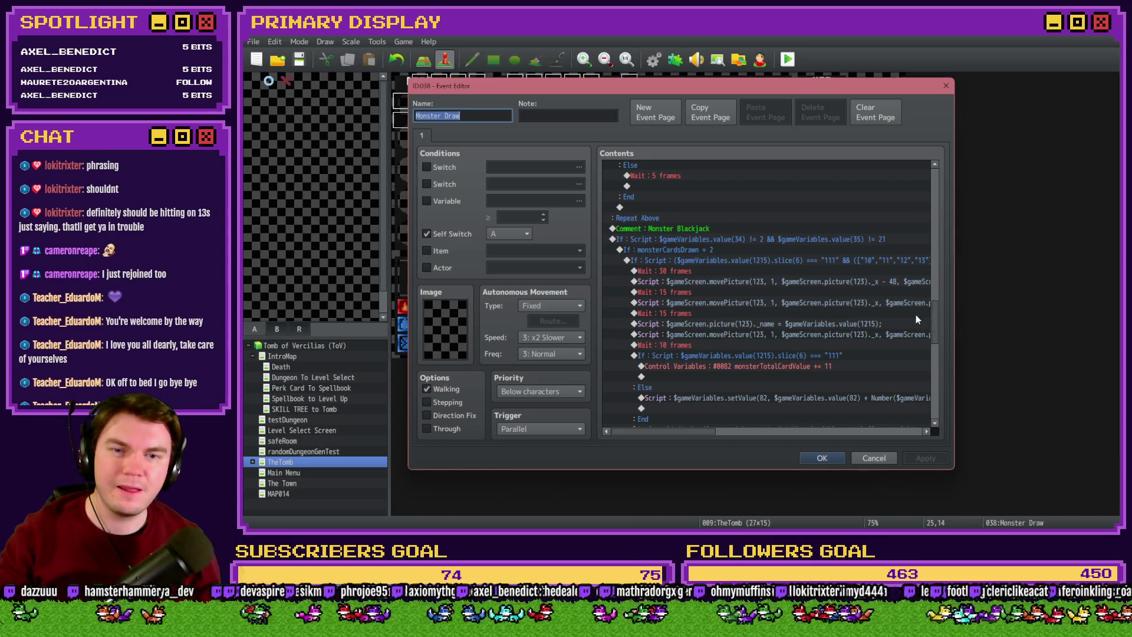
left_click(762, 239)
left_click(744, 251)
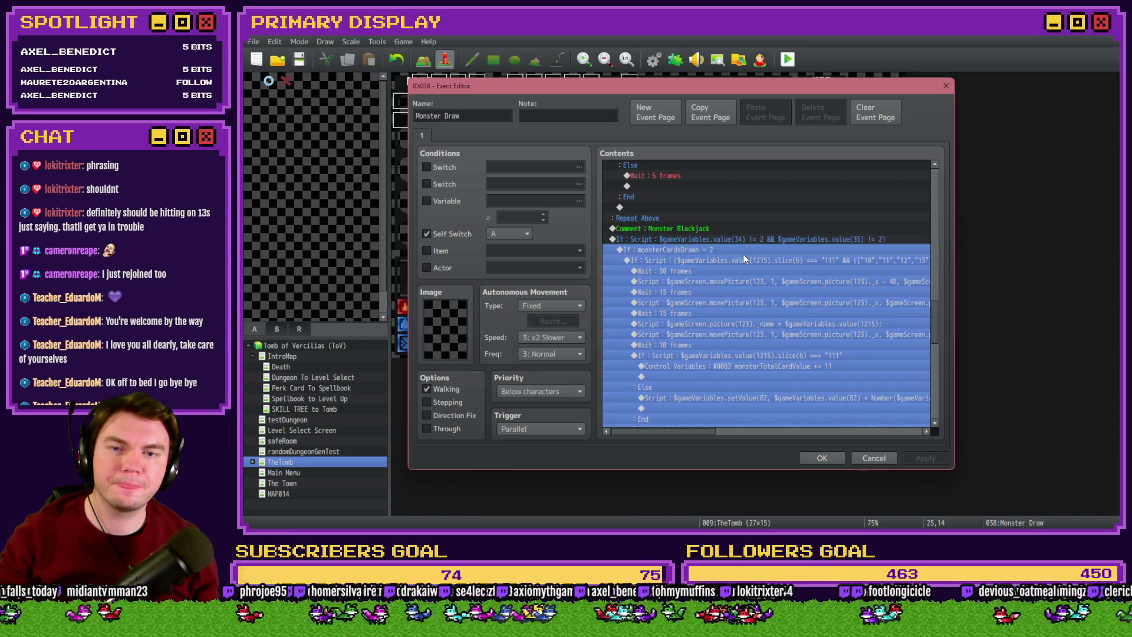
left_click(756, 241)
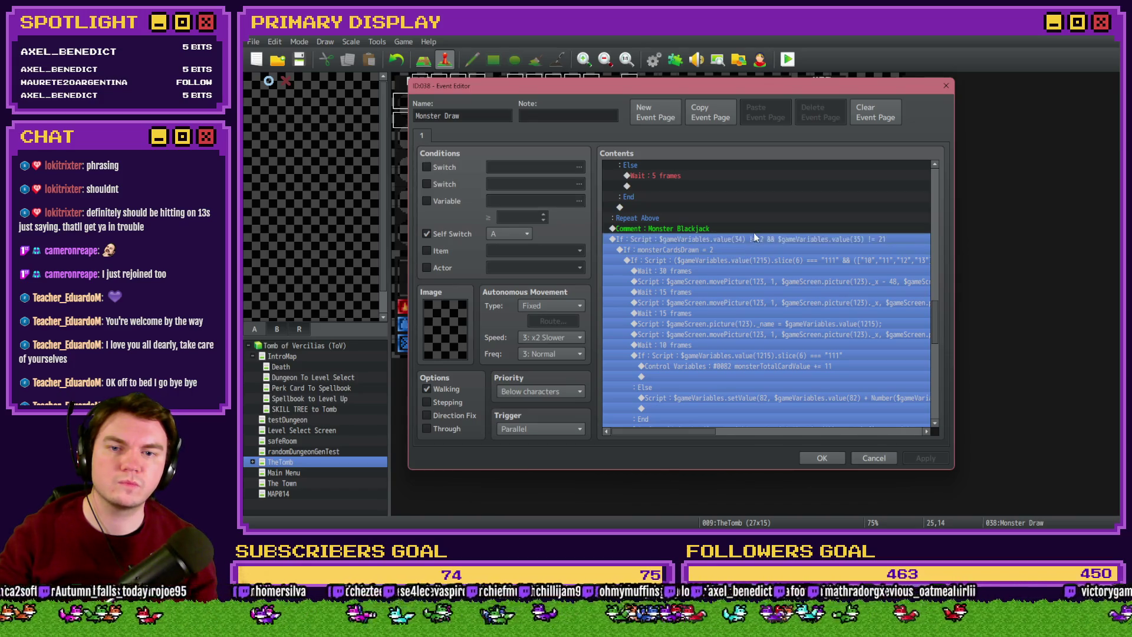
left_click(757, 241)
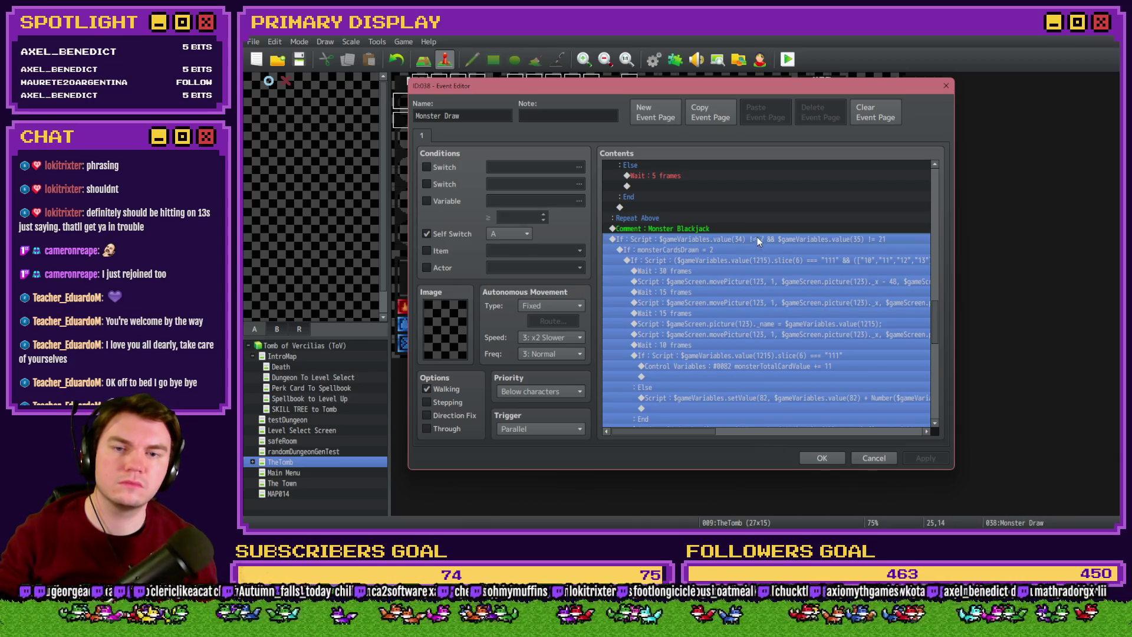
double_click(759, 240)
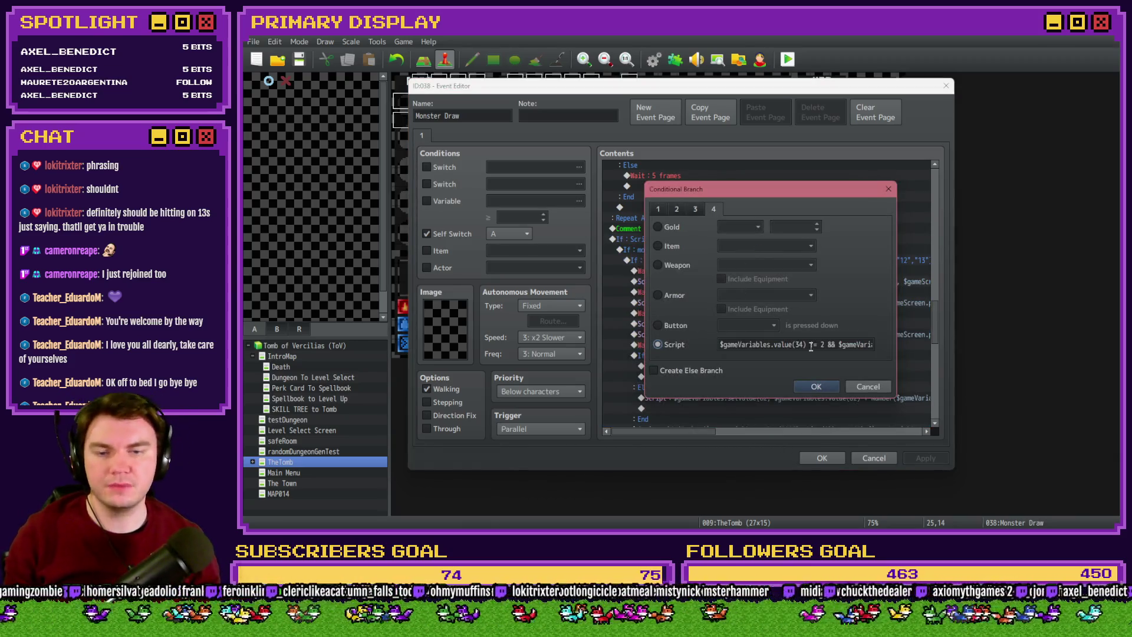
triple_click(833, 344)
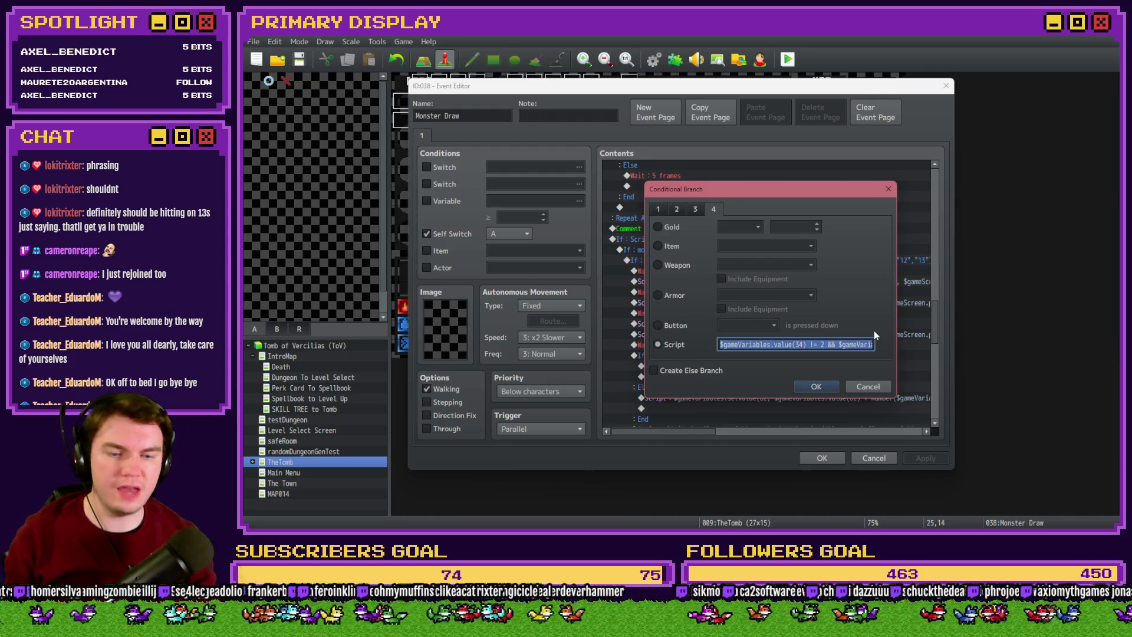
left_click(835, 344)
key("BackSpace")
key("BackSpace")
type("\\")
left_click(834, 345)
key("BackSpace")
type("||")
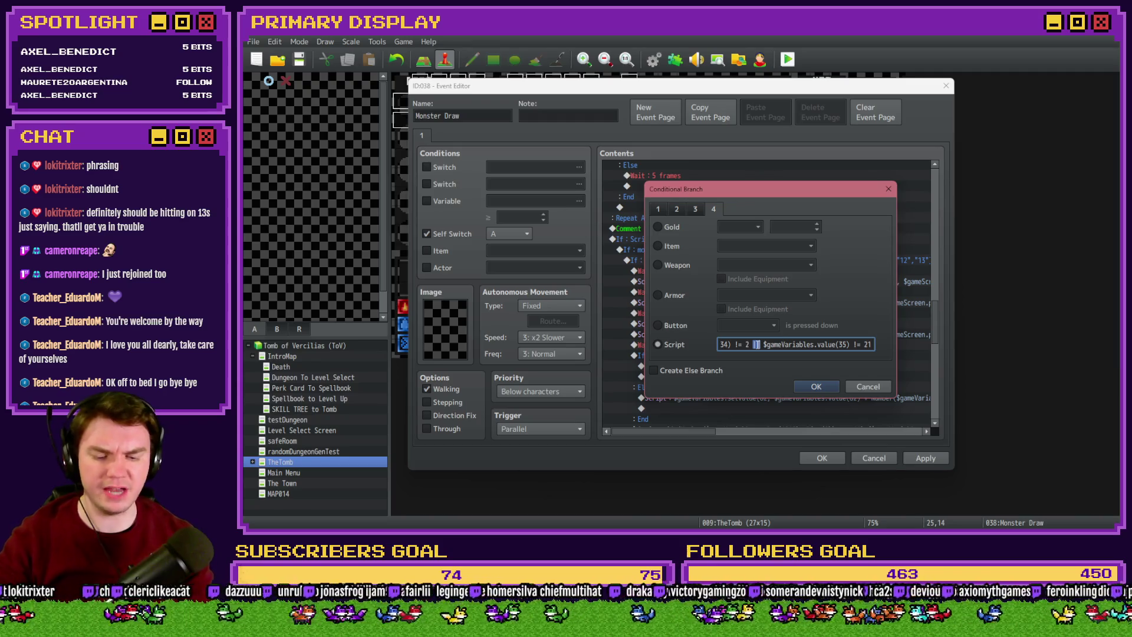
double_click(756, 344)
type("&&")
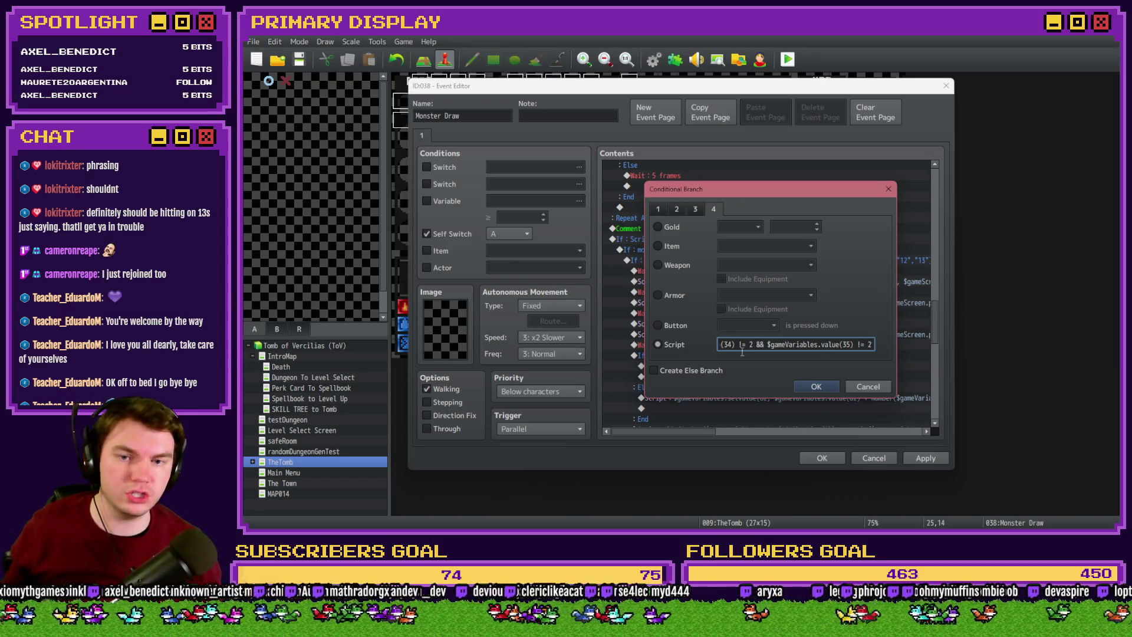
left_click(830, 386)
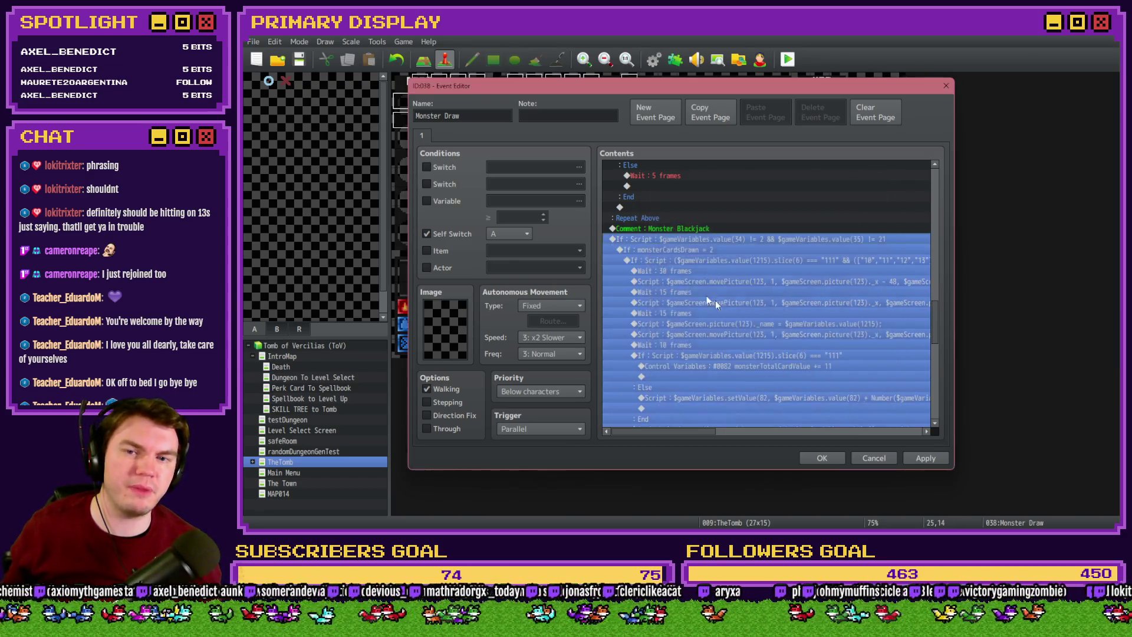
Insert a white 60-frame Flash Screen with Wait for Completion at the top of the Monster Blackjack block
left_click(702, 249)
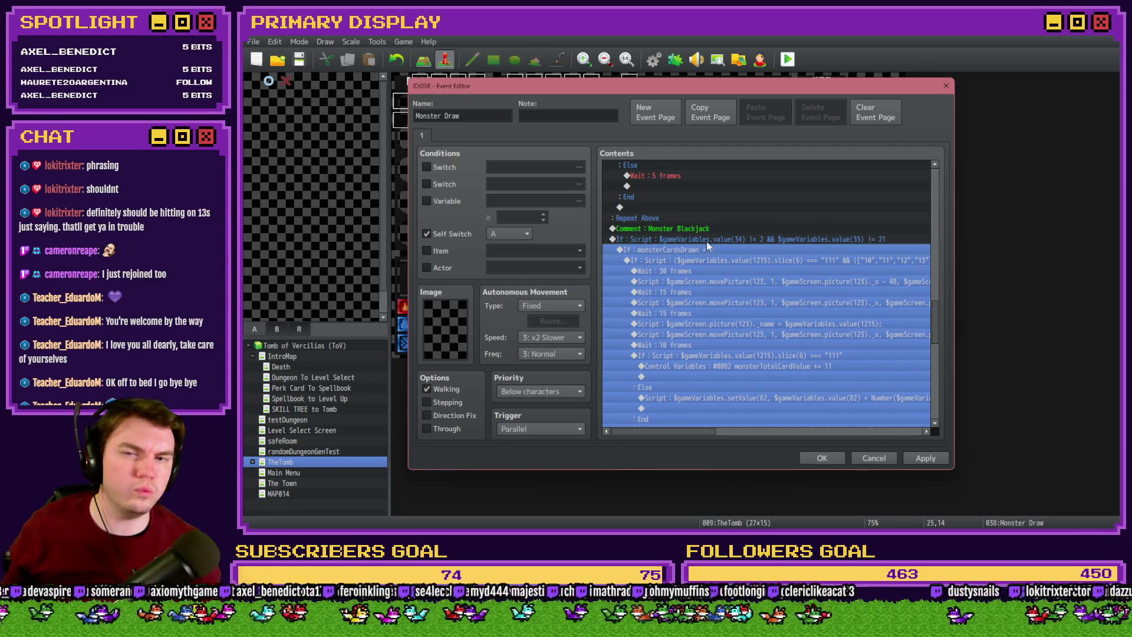
key("Up")
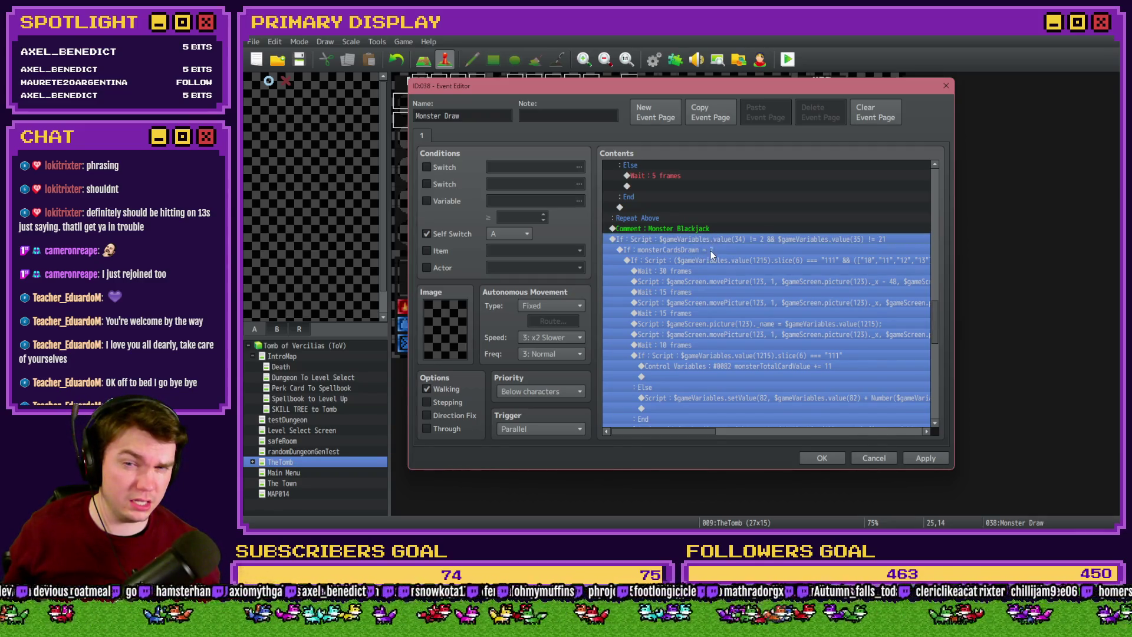
key("Insert")
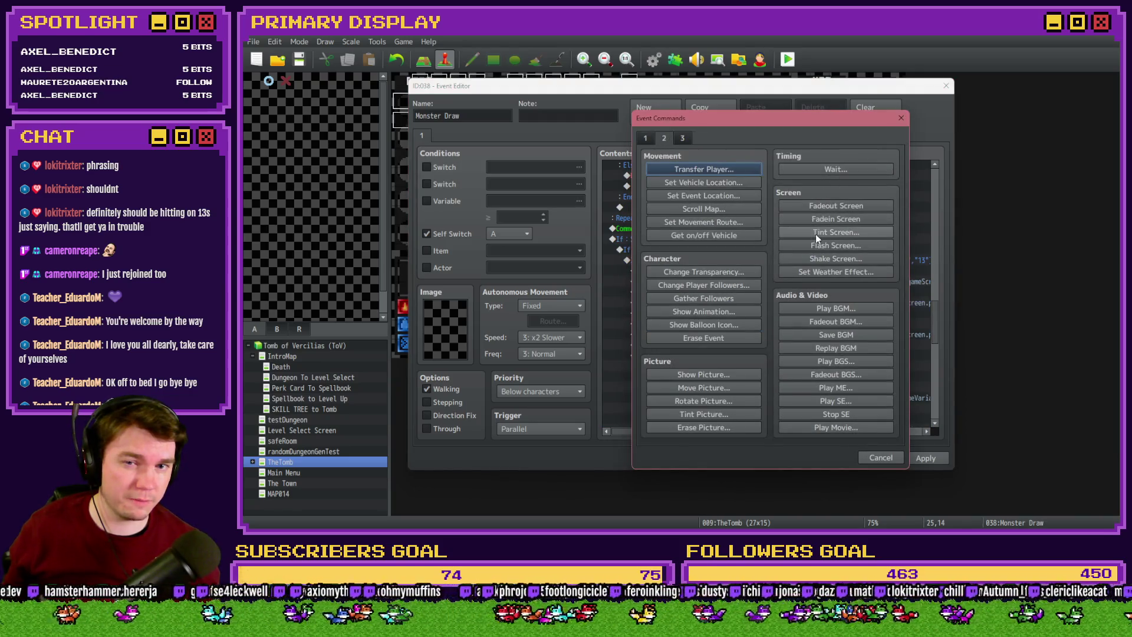
left_click(836, 246)
left_click(798, 356)
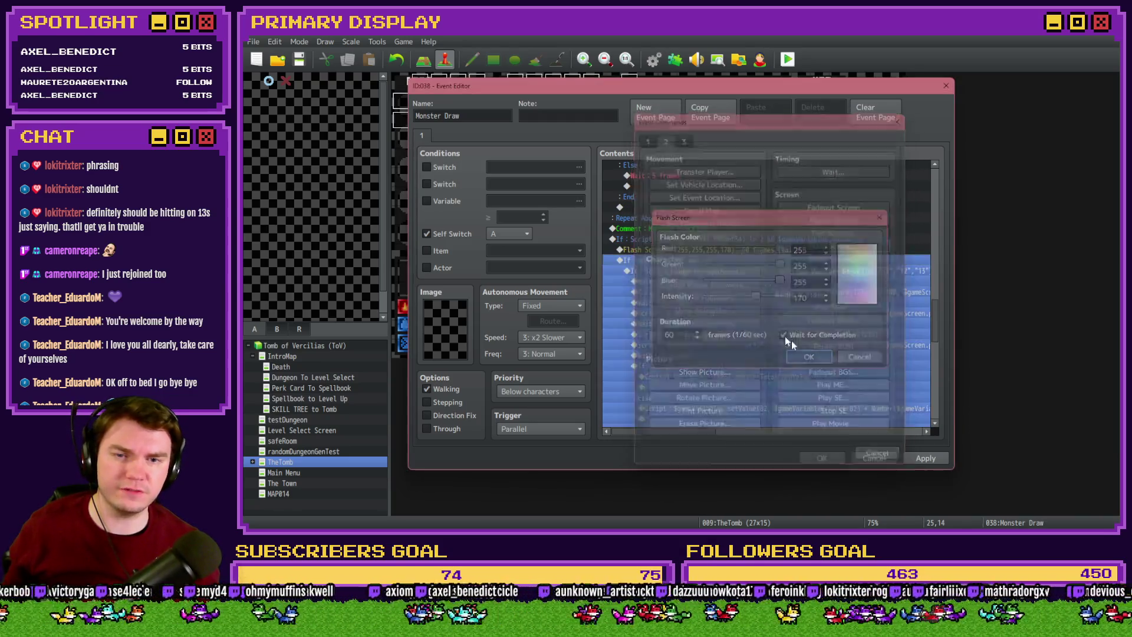
scroll(799, 334, "up", 15)
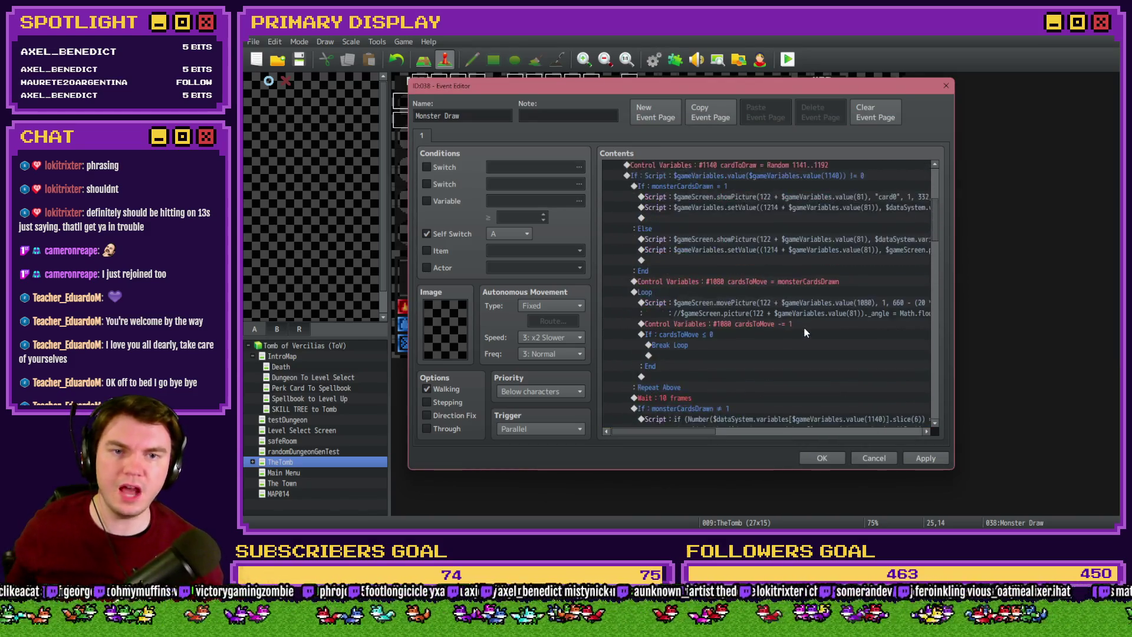
Check that cardToDraw values 1151 and 1154 are card1-11 and card2-1, leaving both commands unchanged
double_click(773, 259)
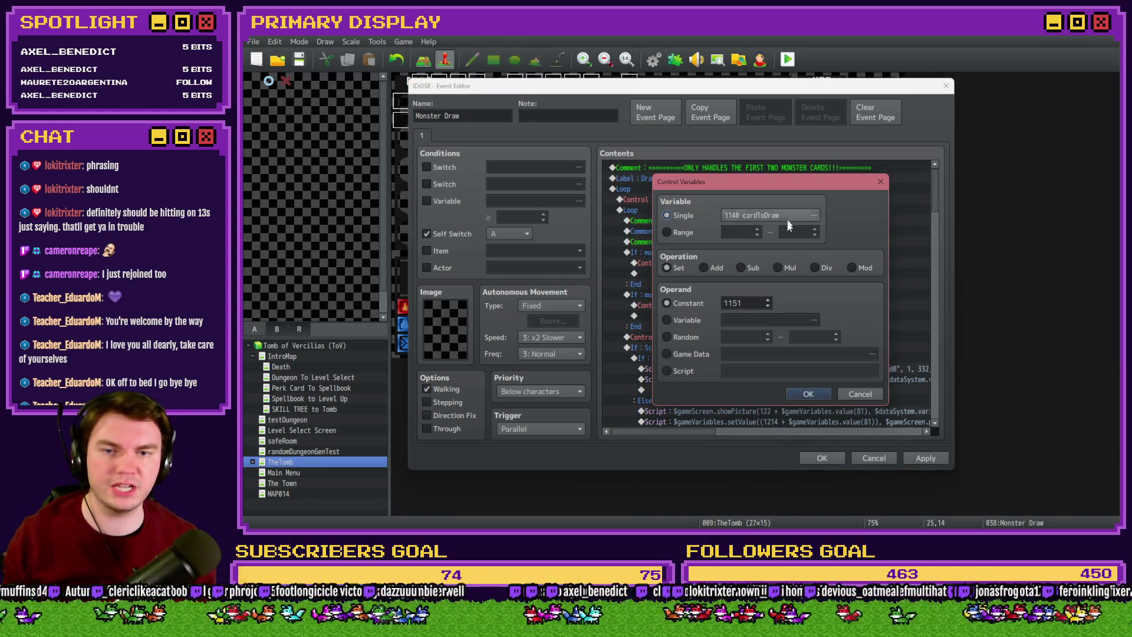
left_click(781, 217)
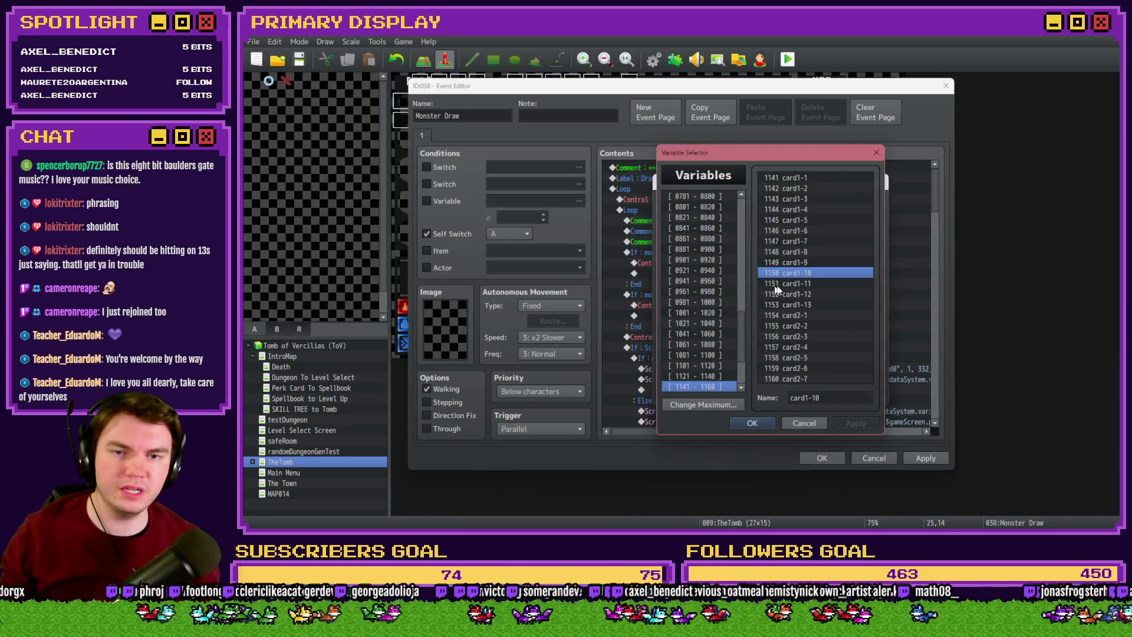
left_click(804, 423)
left_click(860, 394)
double_click(808, 307)
left_click(779, 215)
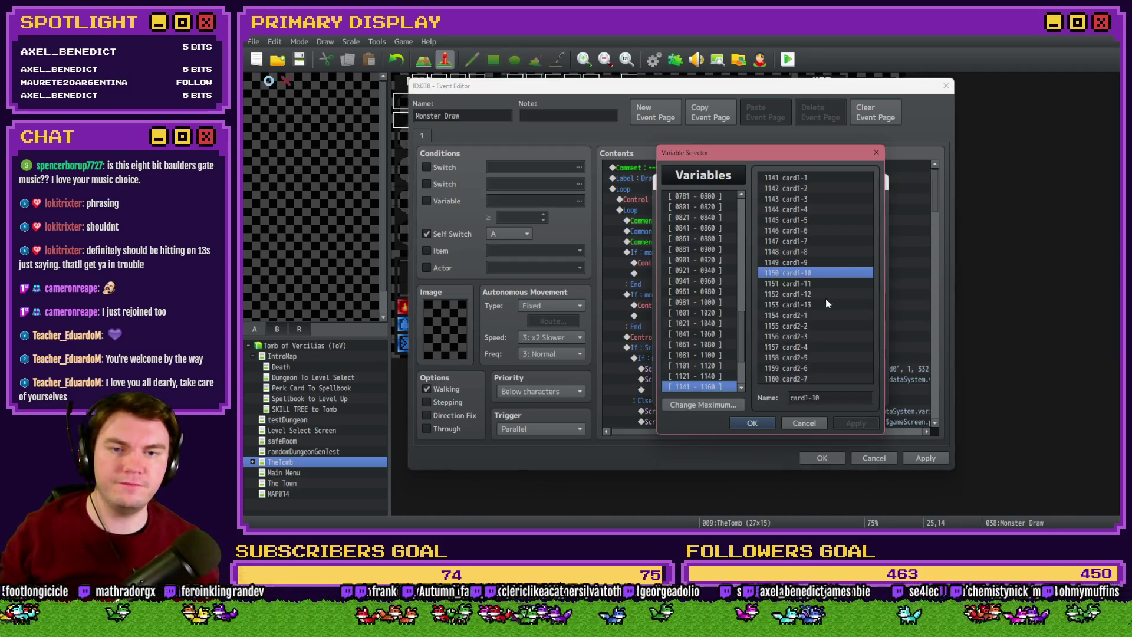
left_click(800, 423)
left_click(859, 393)
Close the Monster Draw event with its changes kept
left_click(759, 332)
left_click(734, 256)
left_click(822, 458)
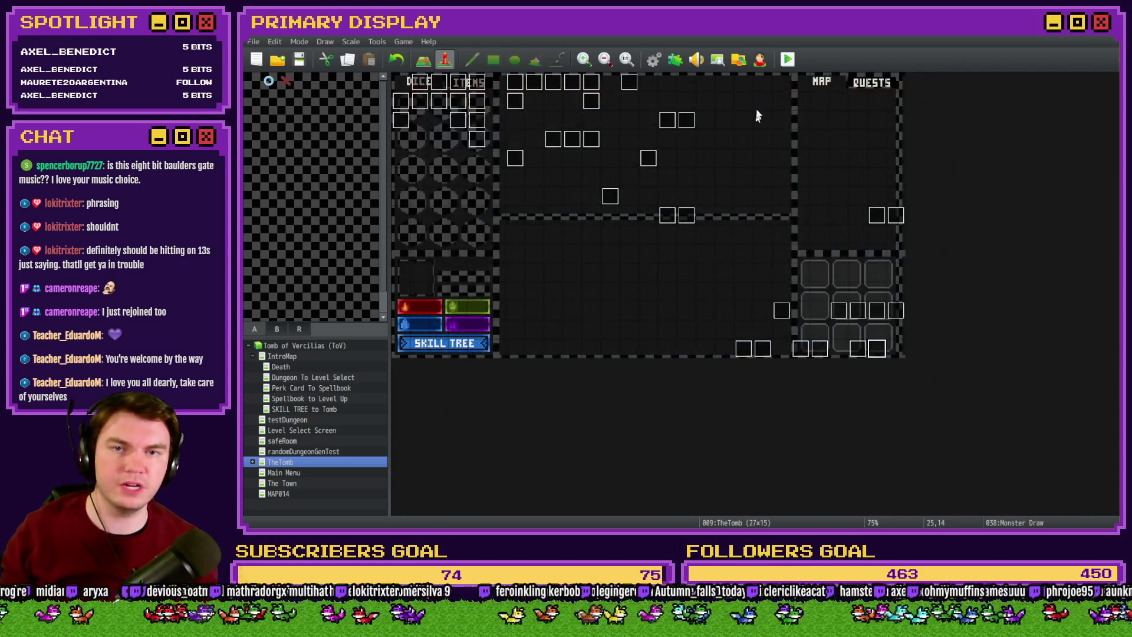
key("alt+F4")
Save the project, walk through the doorway into the orc's blackjack battle, then close the playtest
left_click(643, 302)
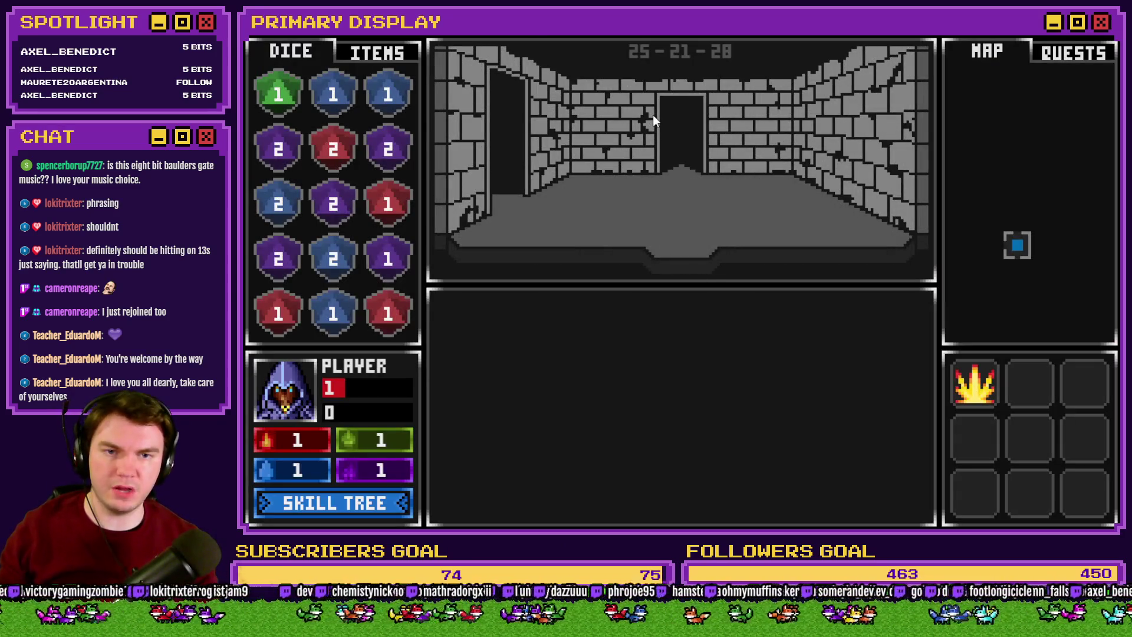
left_click(653, 115)
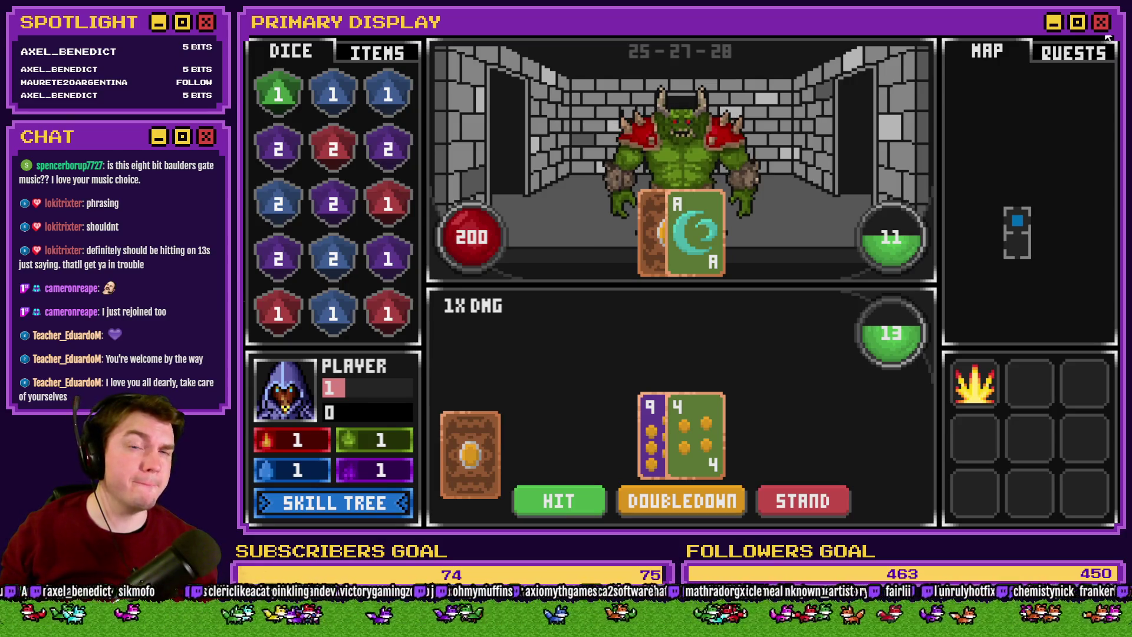
left_click(1106, 37)
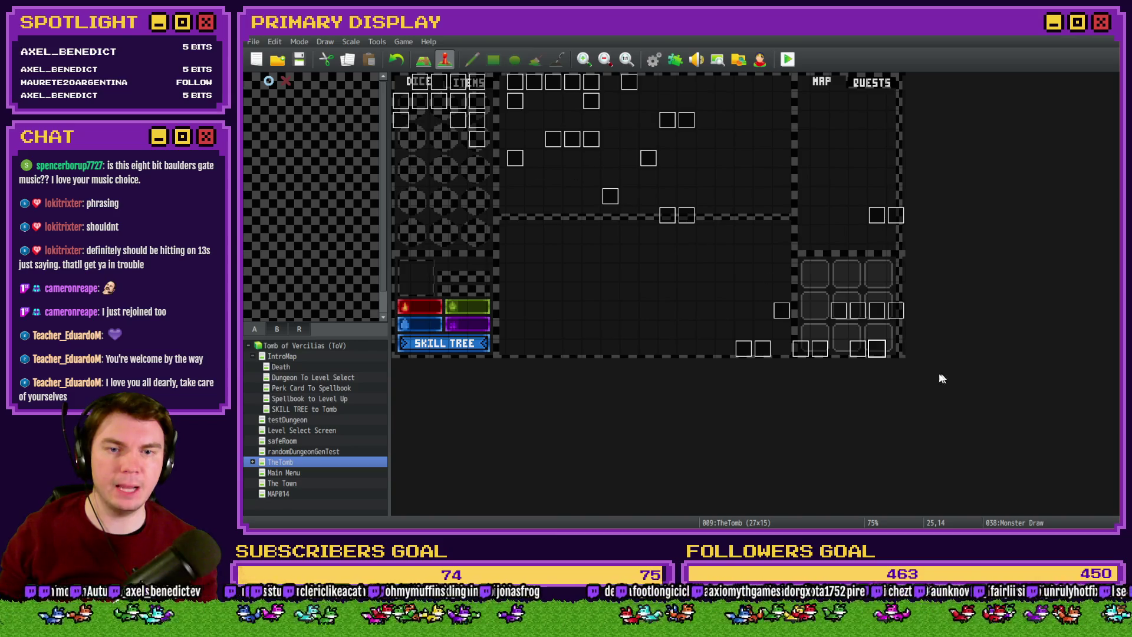
Reopen Monster Draw and select the If : Script line under Monster Blackjack
double_click(877, 349)
left_click_drag(935, 203, 947, 324)
left_click(806, 279)
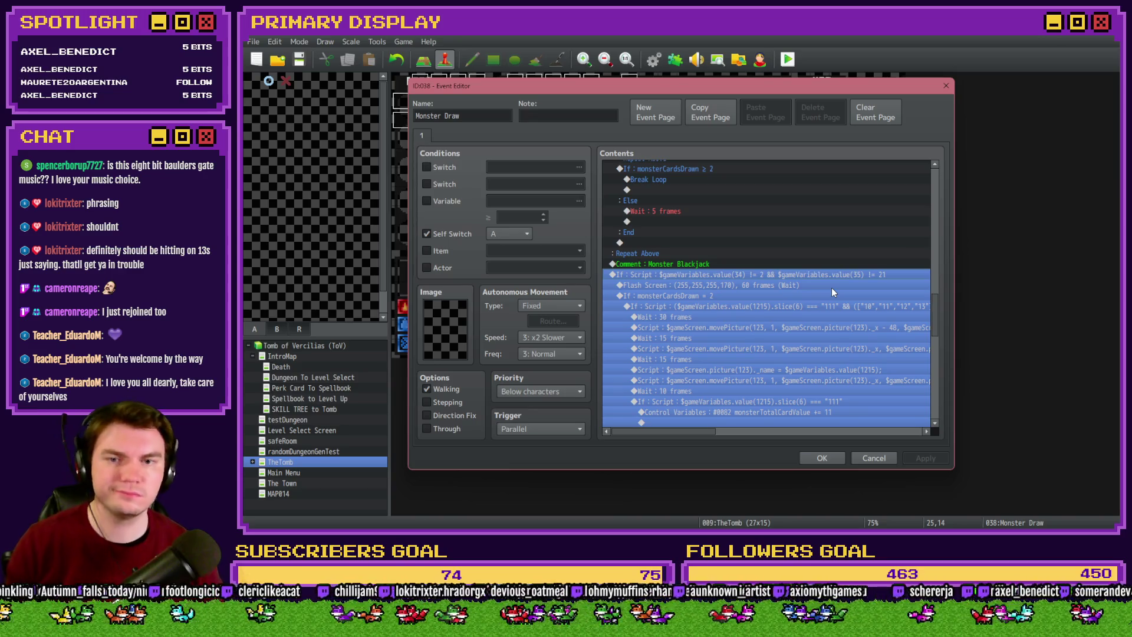
Change both != checks to ==, making the condition value(34) == 2 && value(35) == 21
key("space")
key("Tab")
left_click(815, 345)
key("BackSpace")
type("=")
key("End")
type("=")
left_click(816, 386)
key("Return")
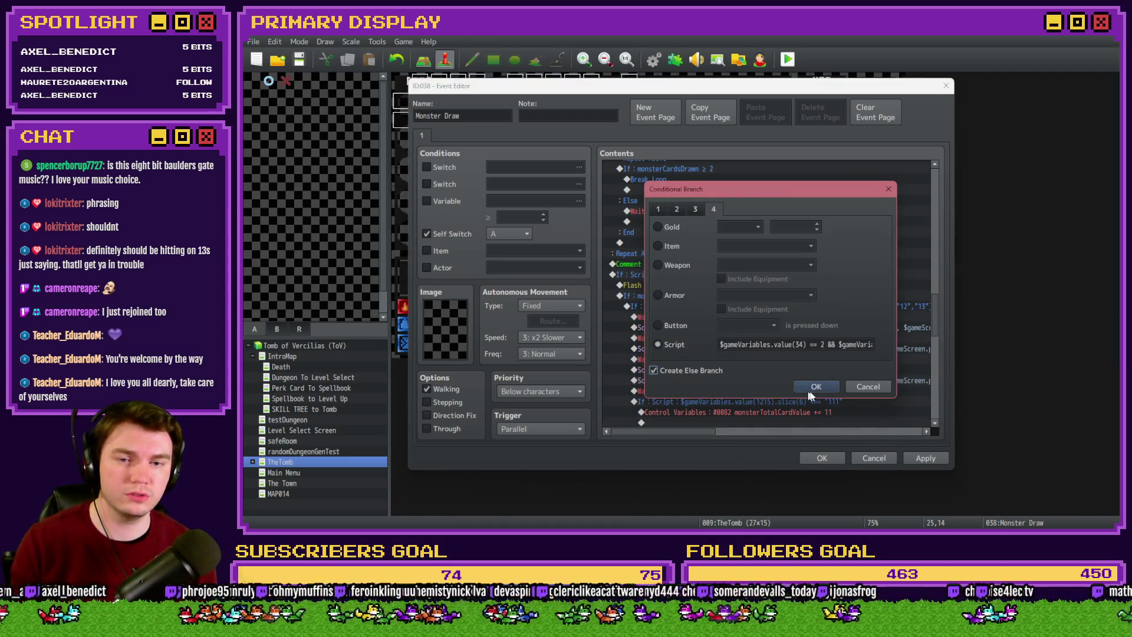
left_click(805, 387)
Review the Flash Screen and monsterCardsDrawn blocks, then close the Monster Draw event
left_click(700, 287)
left_click(699, 295)
scroll(705, 306, "down", 10)
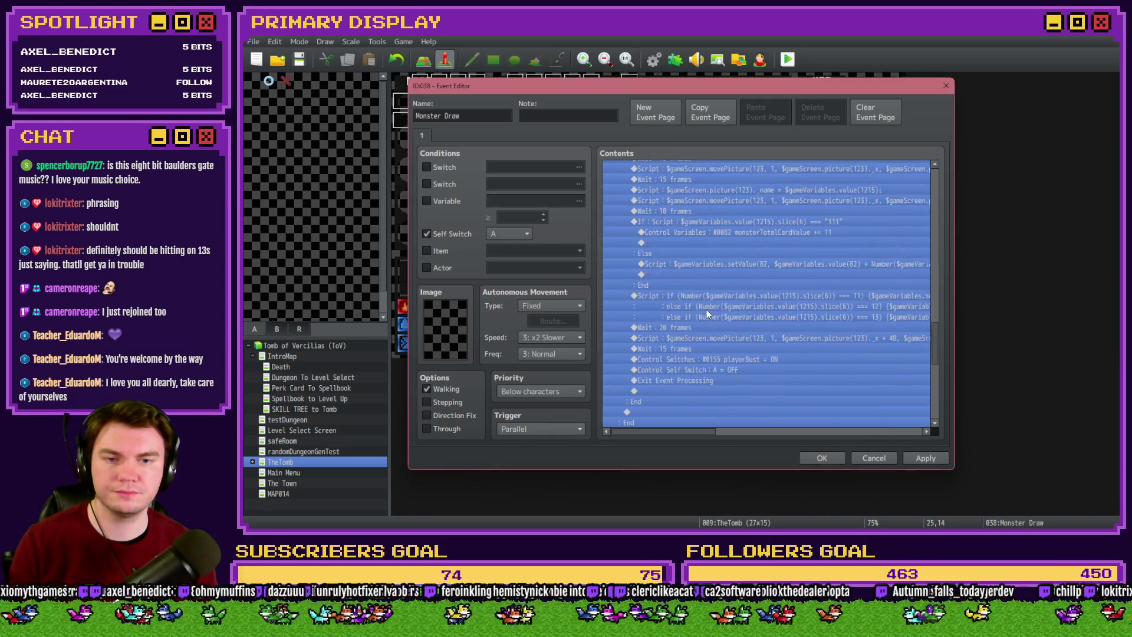
scroll(705, 308, "up", 4)
scroll(706, 306, "up", 3)
left_click(705, 309)
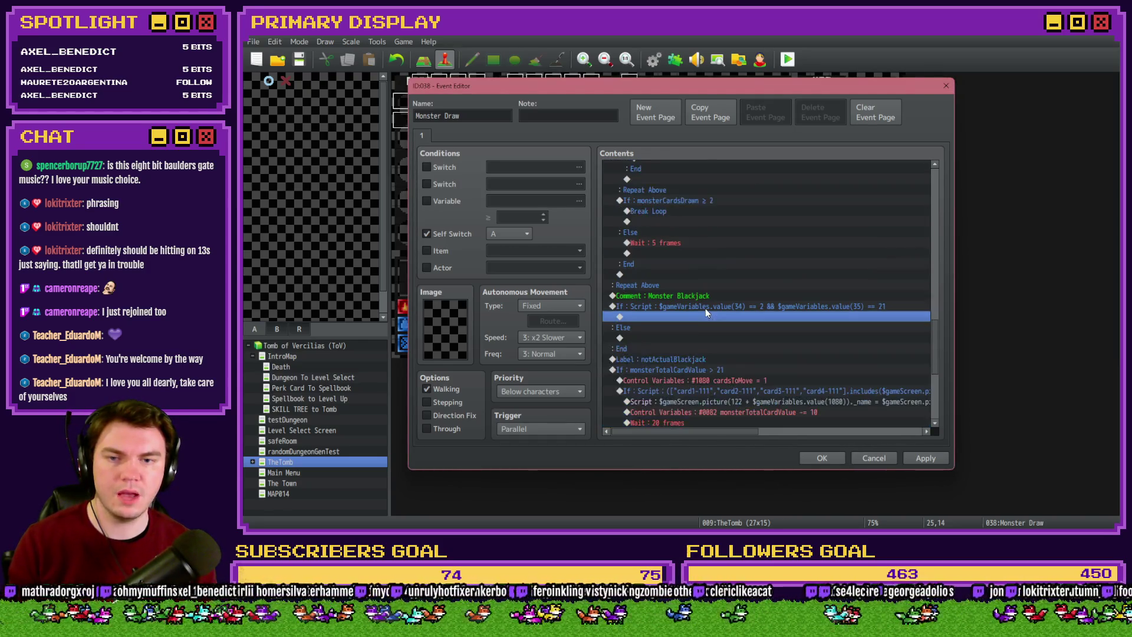
scroll(649, 338, "down", 5)
left_click(769, 423)
left_click(822, 458)
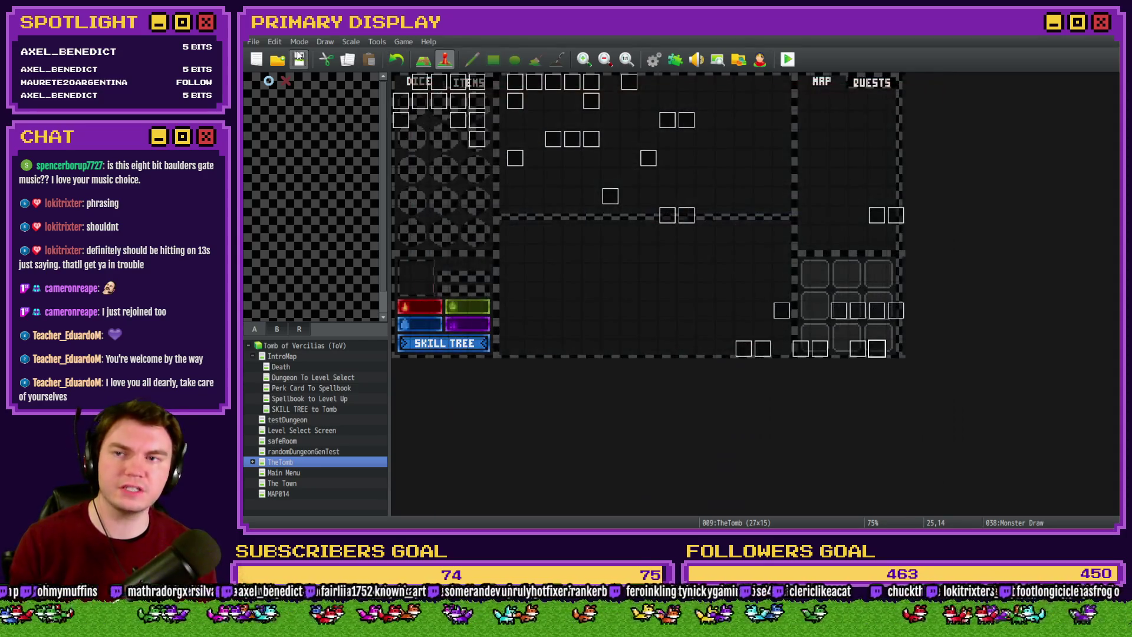
left_click(788, 59)
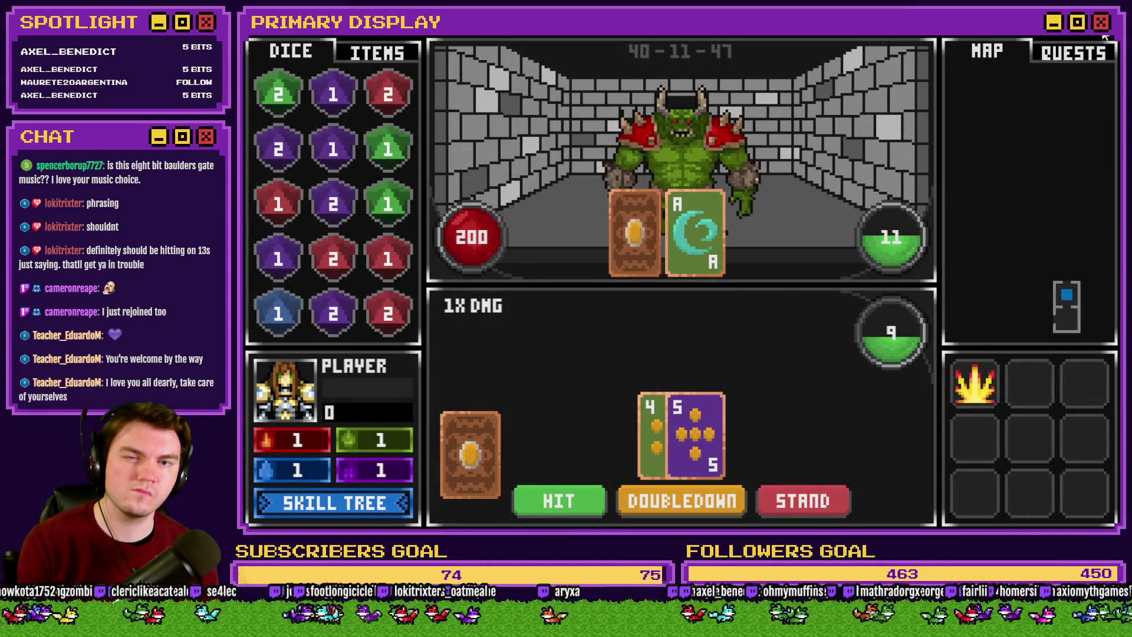
key("alt+F4")
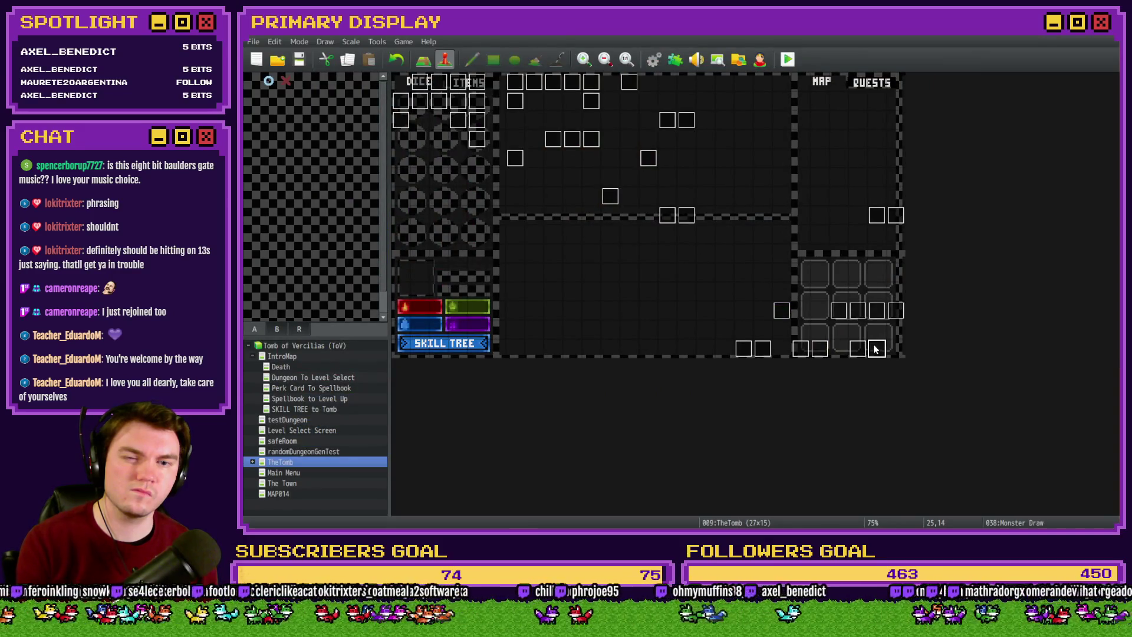
double_click(874, 348)
left_click_drag(935, 188, 936, 319)
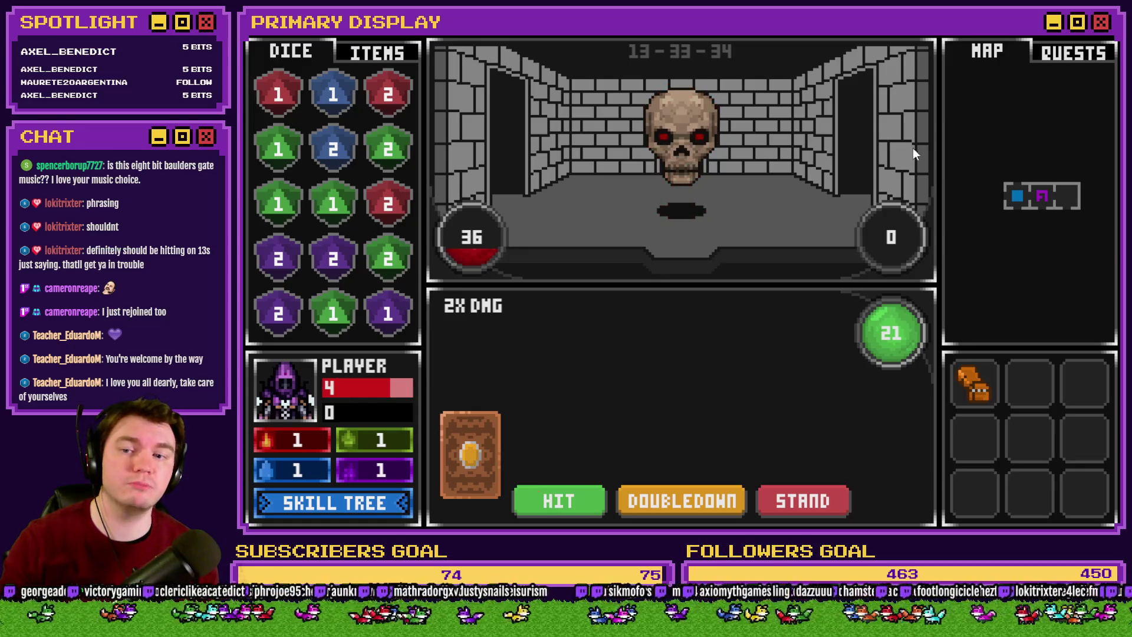
key("alt+F4")
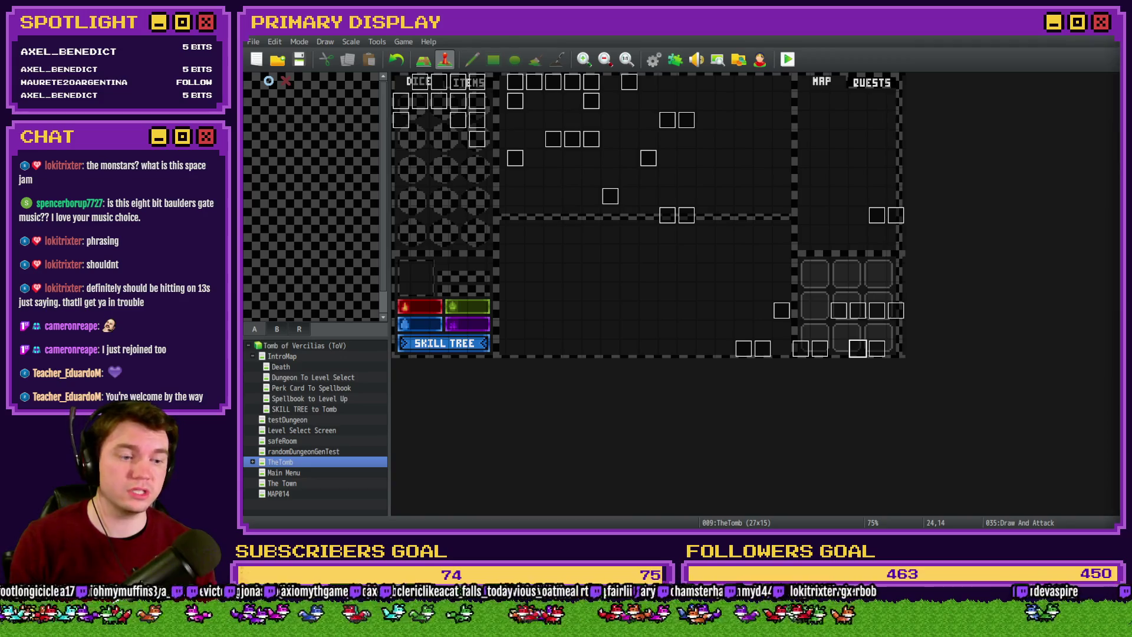
left_click(788, 59)
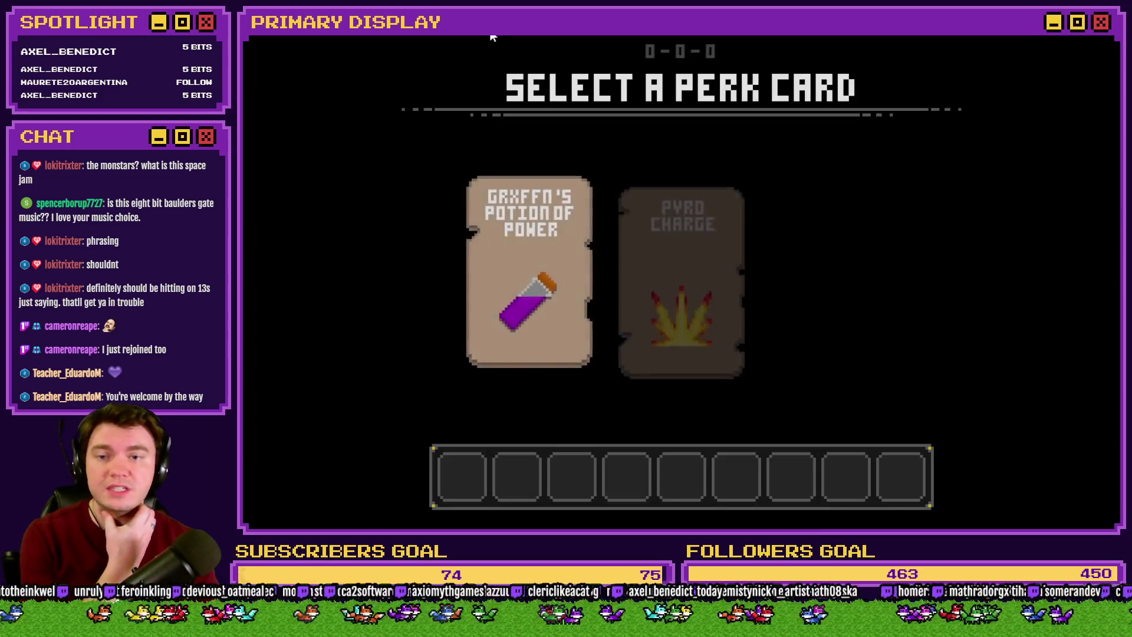
Take the Grxffn's Potion of Power perk, step into the orc fight, then open Draw And Attack
mouse_move(683, 216)
left_click(804, 213)
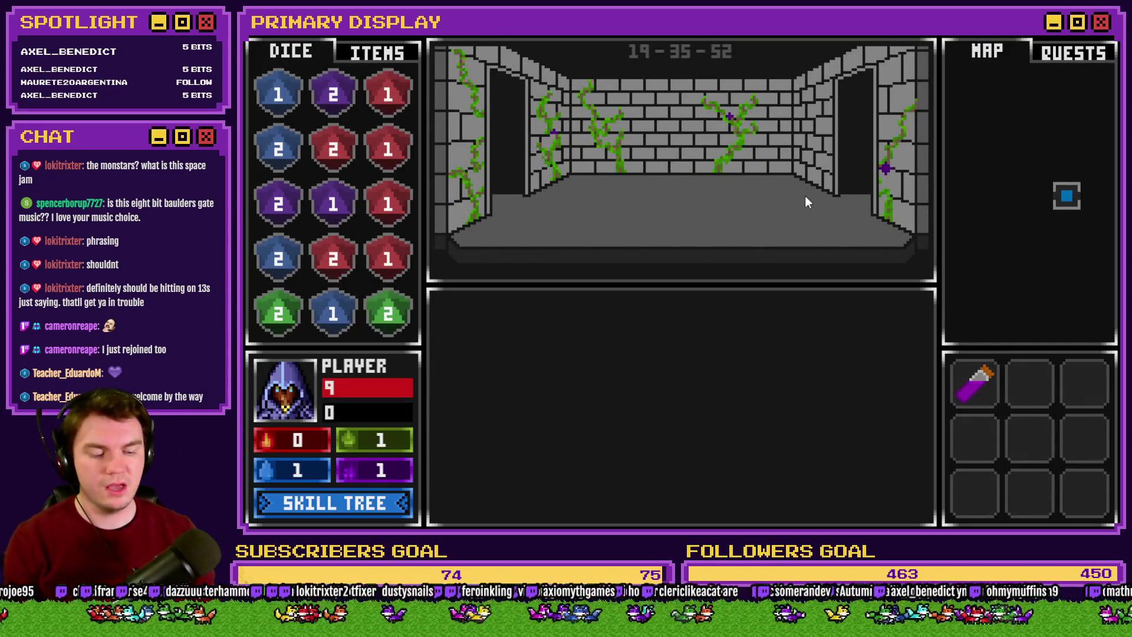
key("w")
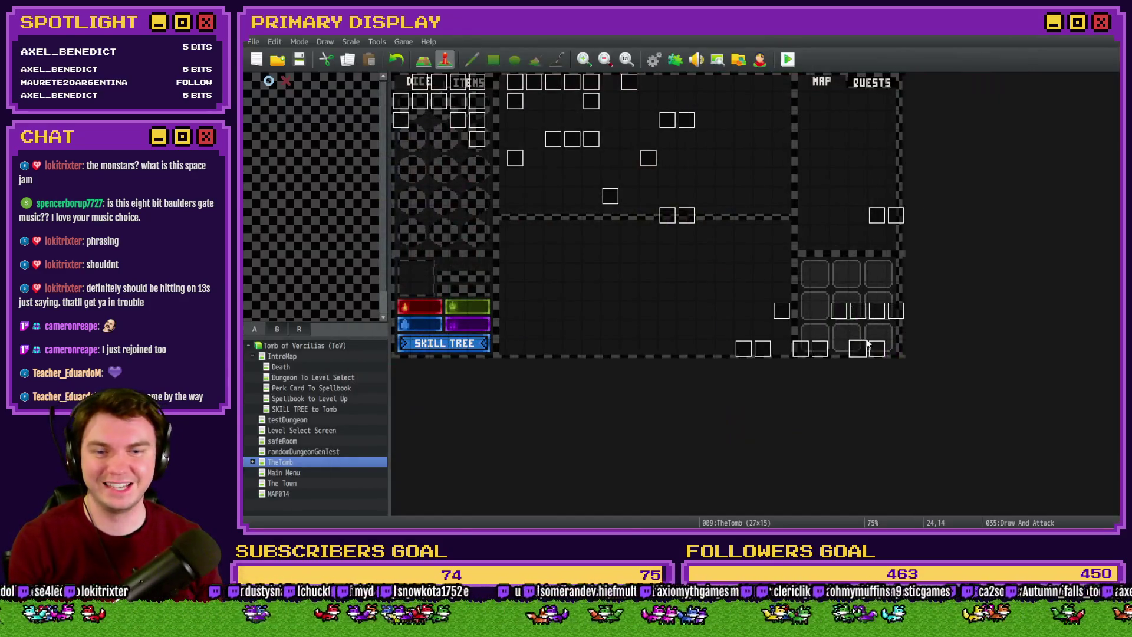
double_click(862, 347)
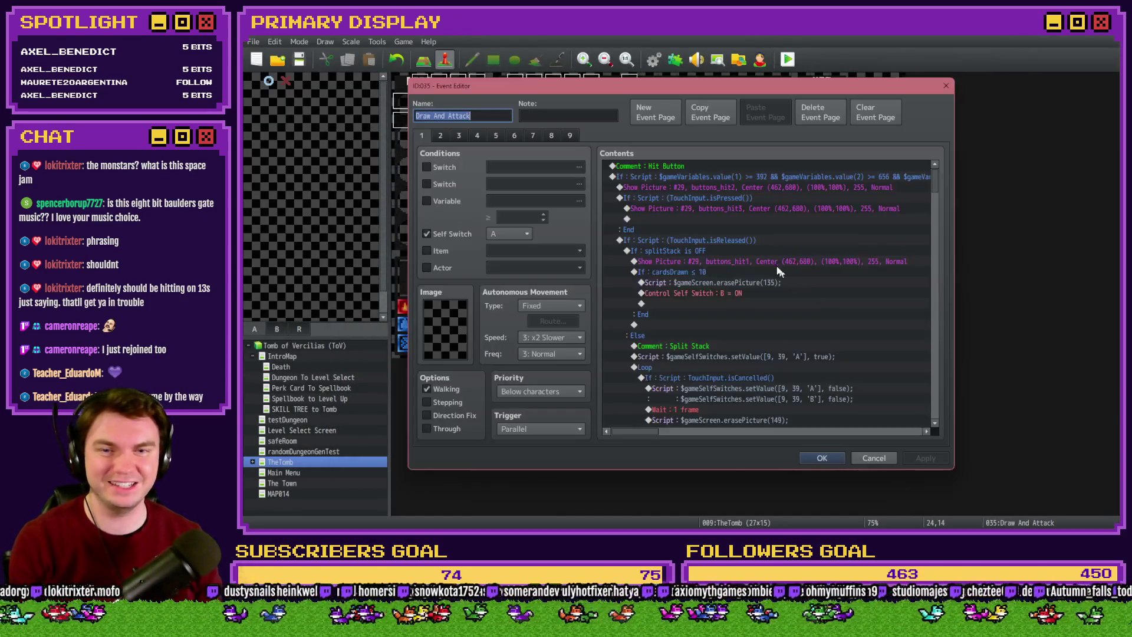
Move Draw And Attack page 2's random cardToDraw roll below the cardsDrawn checks
left_click(440, 136)
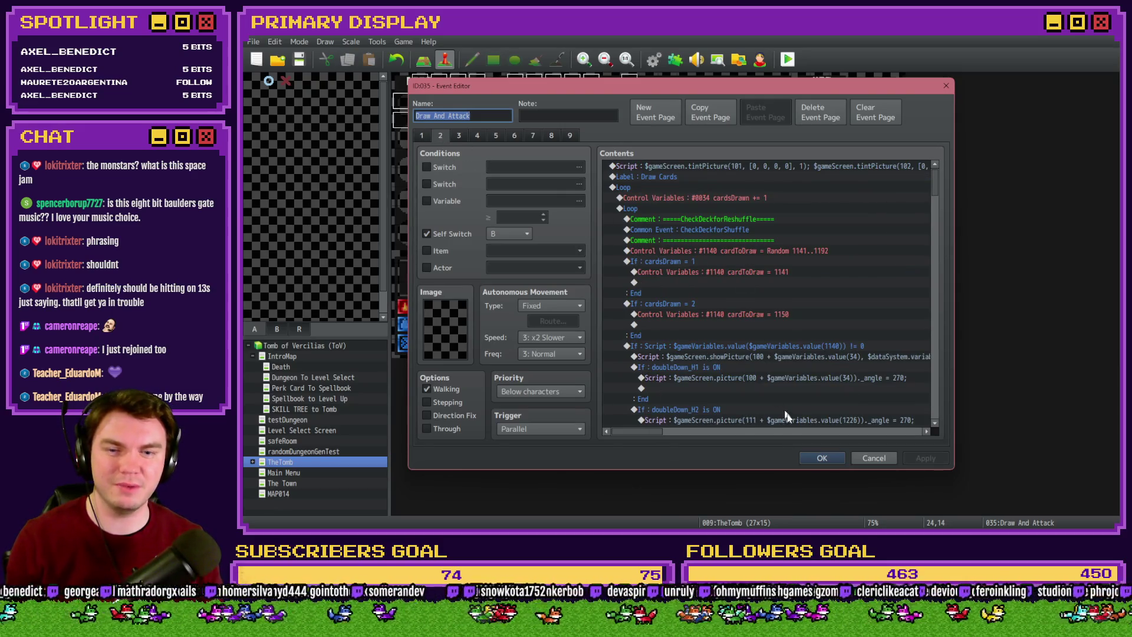
left_click(822, 458)
double_click(858, 349)
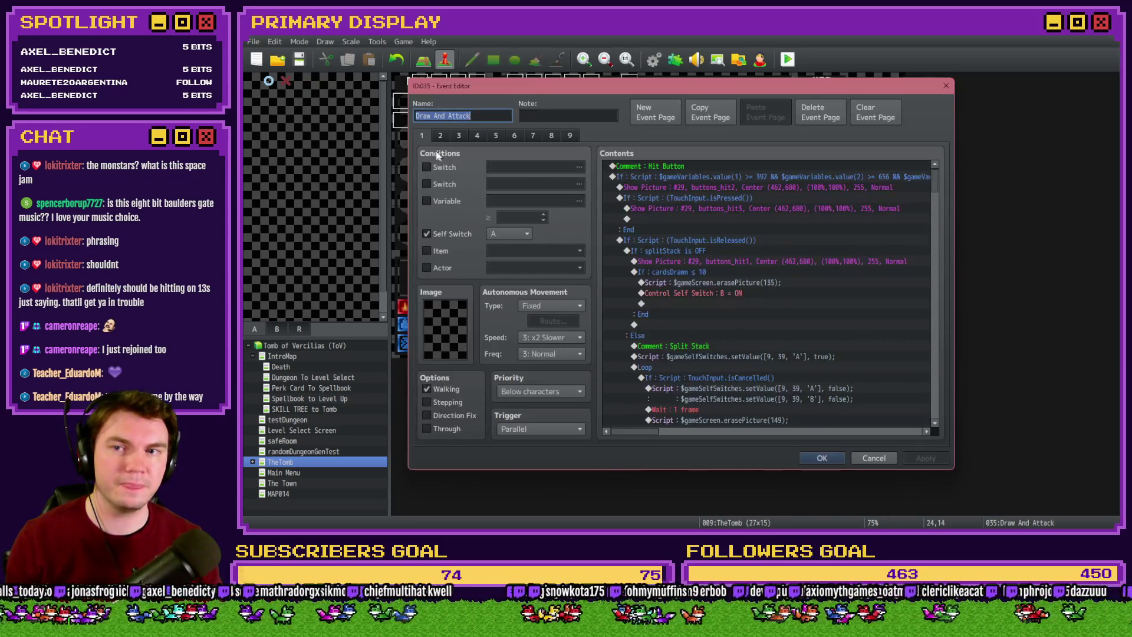
left_click(734, 249)
left_click(673, 334)
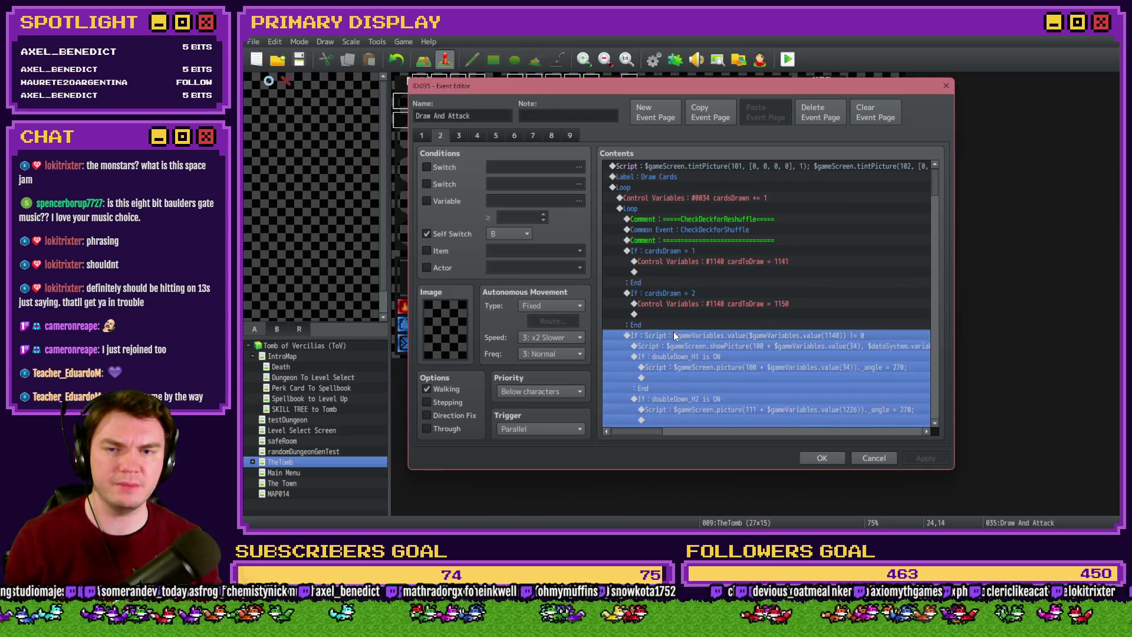
left_click(822, 458)
Apply the same cardToDraw reordering in Monster Draw, then start a playtest
double_click(876, 353)
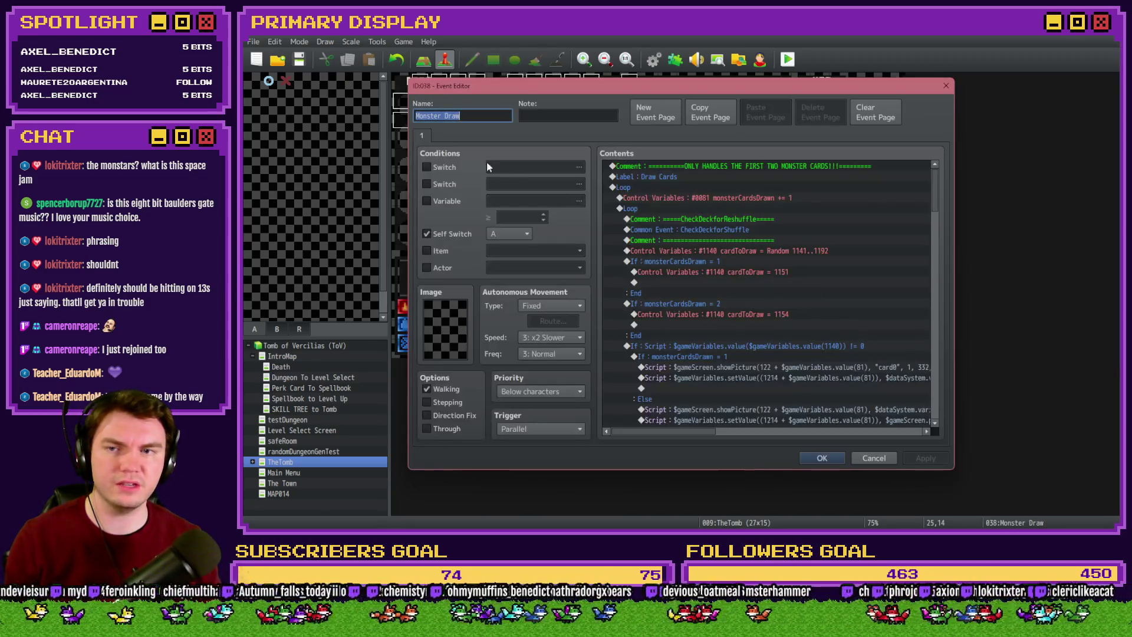
left_click(672, 262)
left_click(702, 336)
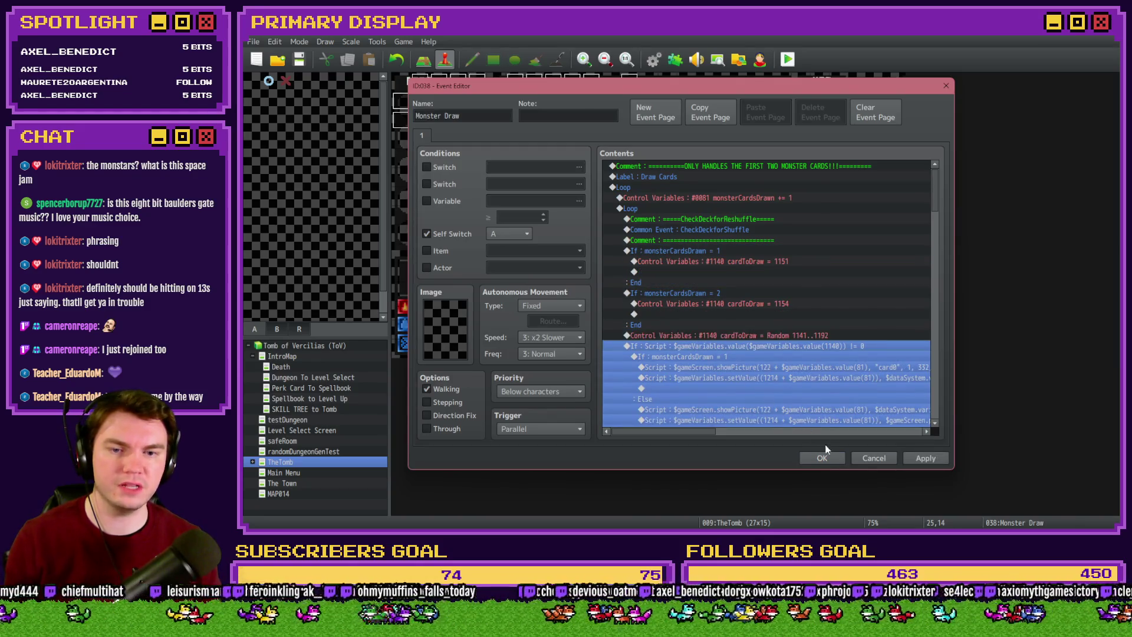
left_click(822, 458)
left_click(787, 60)
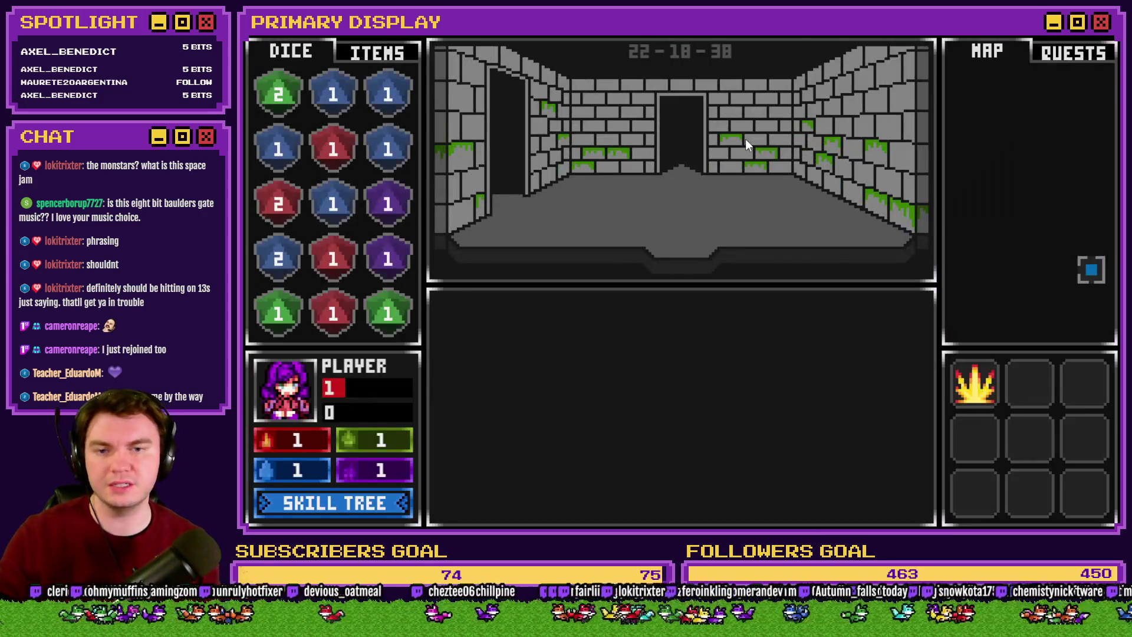
Advance to the skull and stand through several hands, betting odds on one die roll
left_click(745, 140)
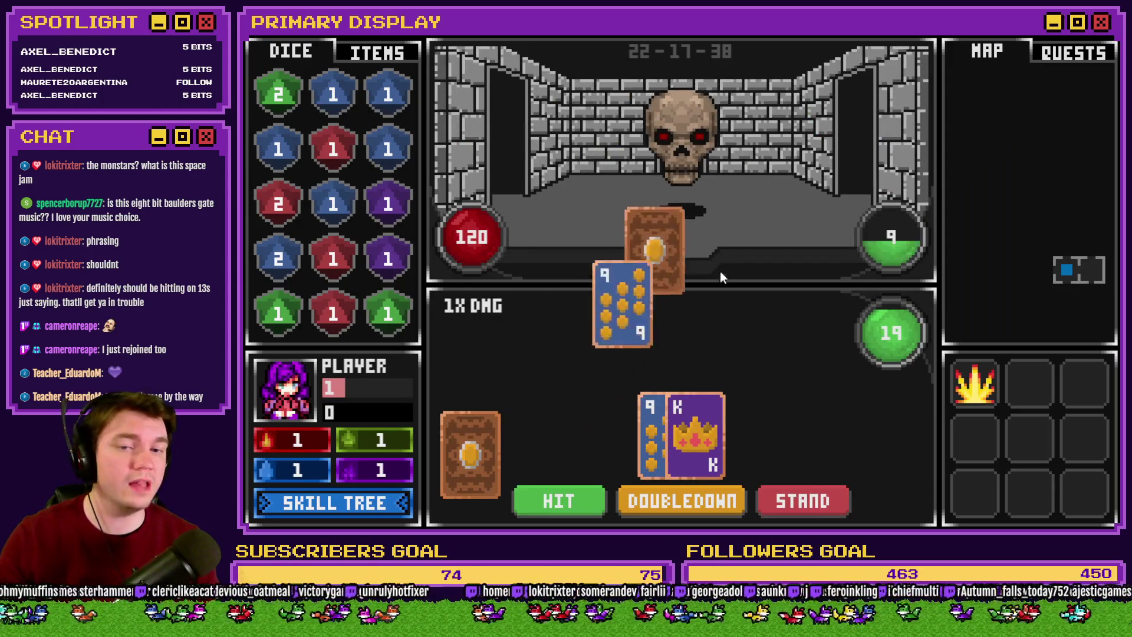
left_click(797, 498)
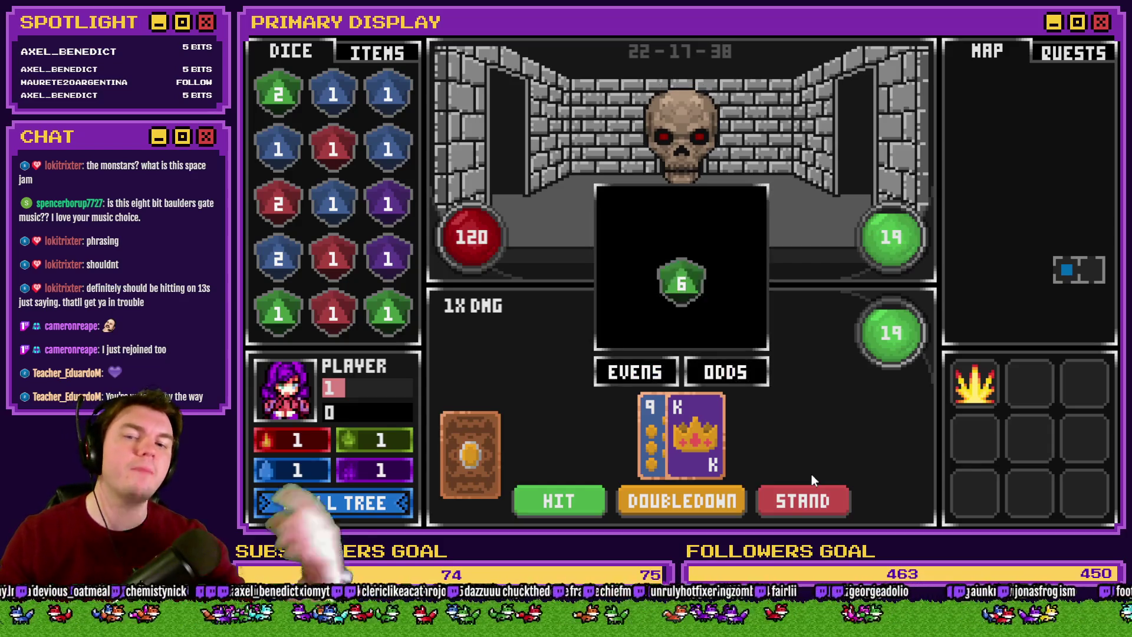
left_click(741, 374)
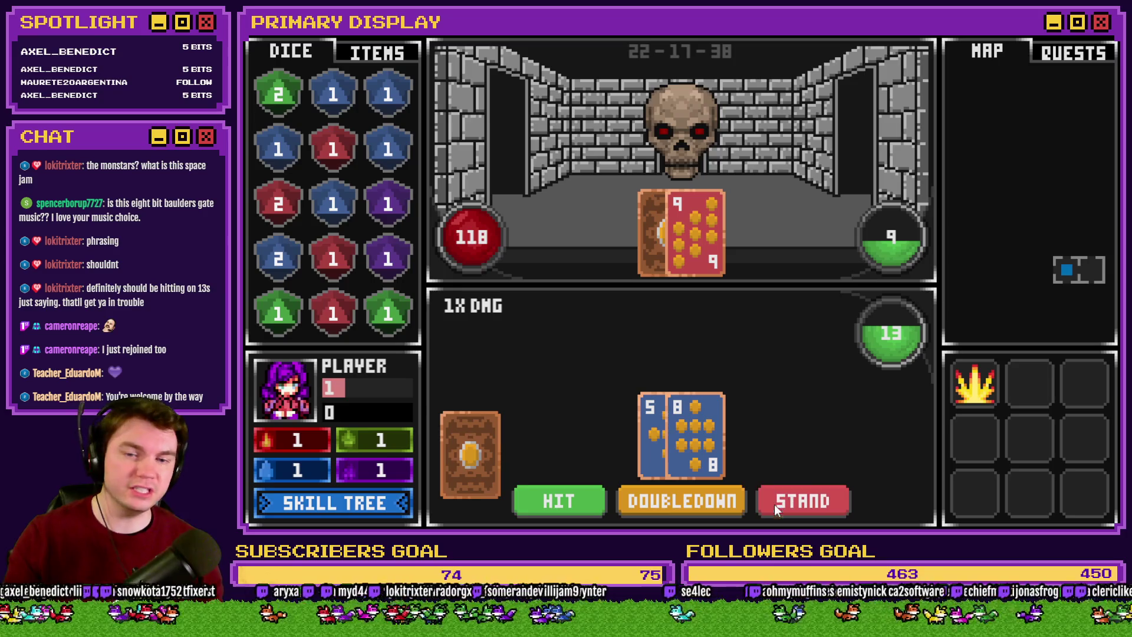
left_click(822, 509)
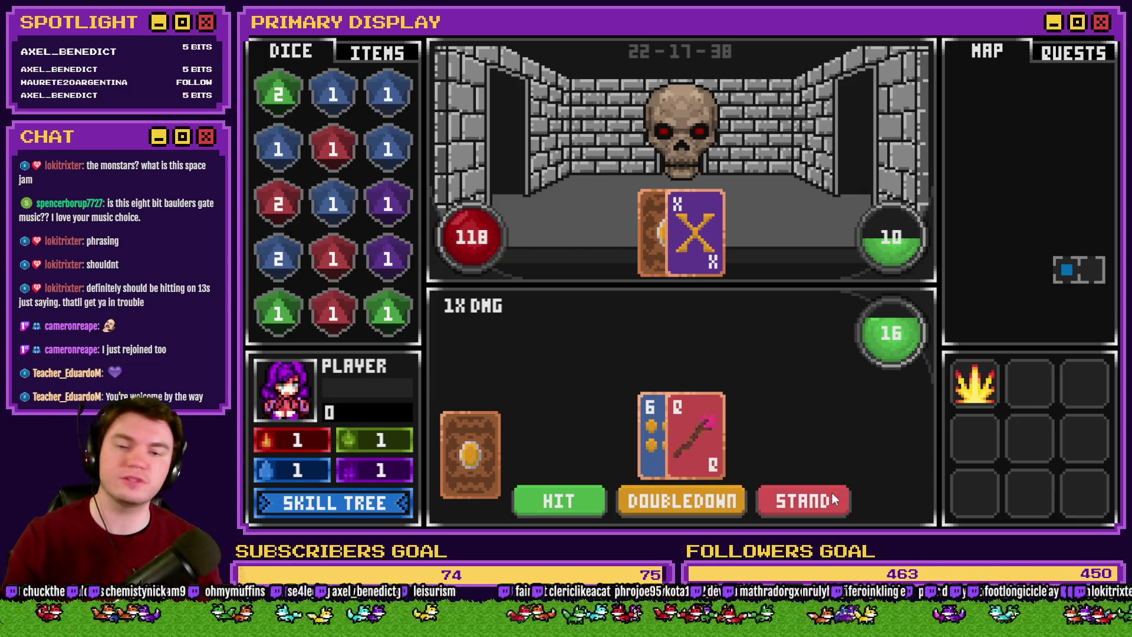
left_click(803, 500)
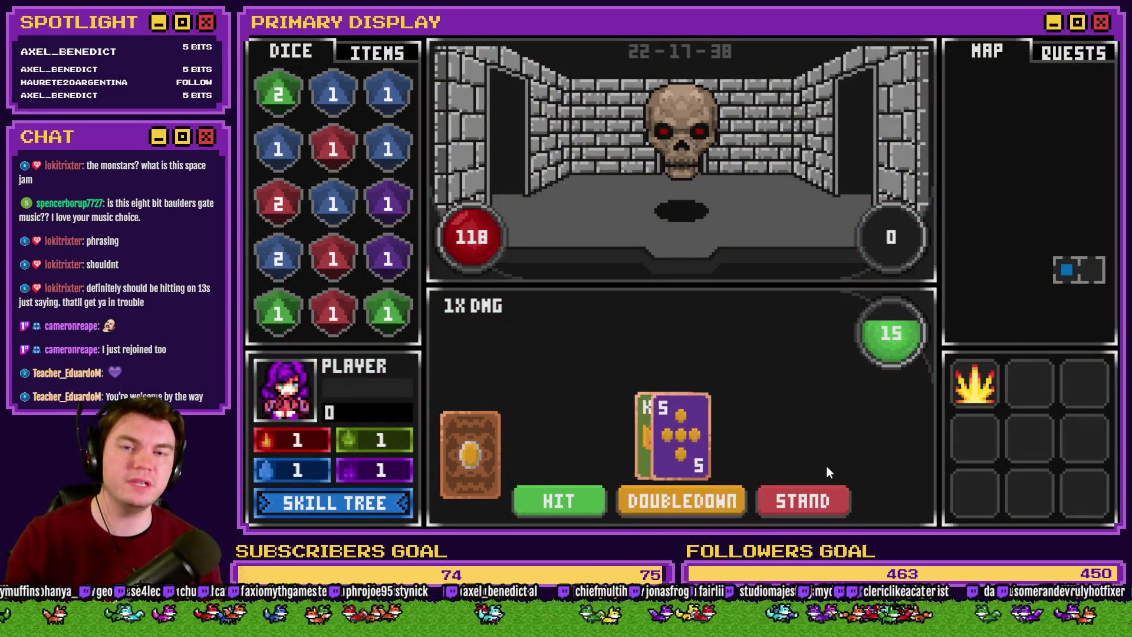
left_click(826, 503)
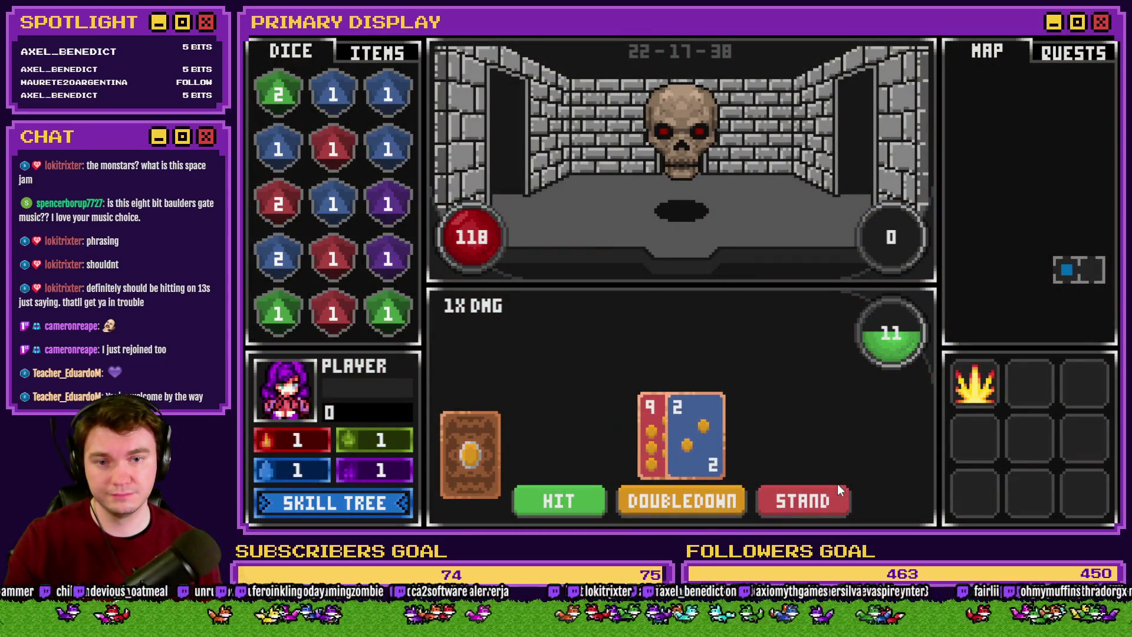
left_click(830, 502)
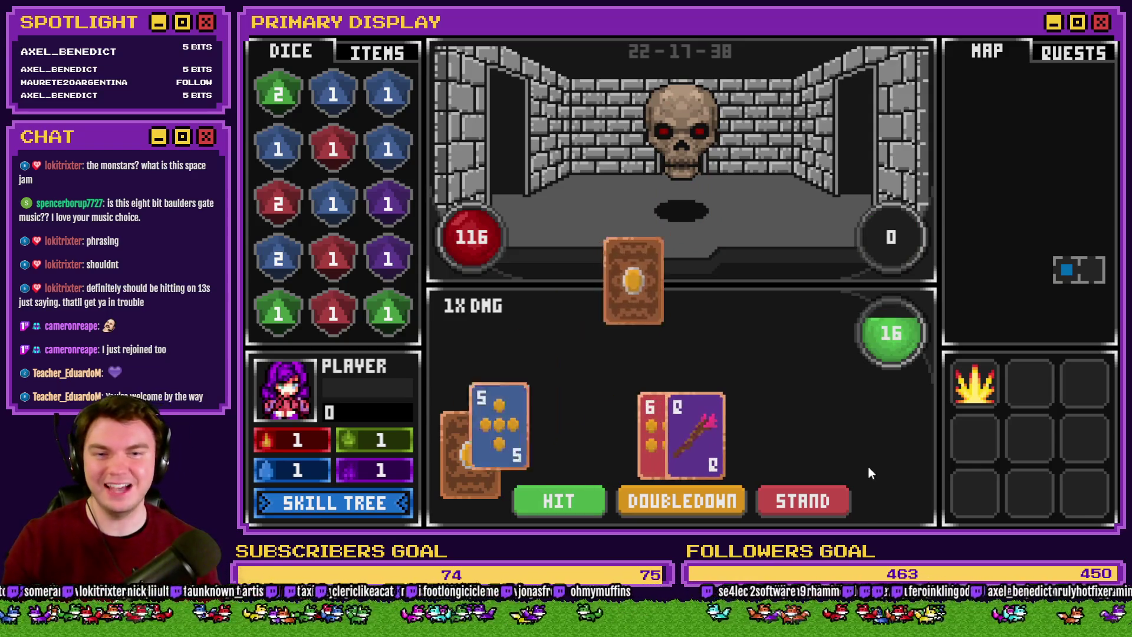
Play on: stand on 16, hit to 21, hit on 12, stand on 19, then roll the evens/odds die
left_click(825, 509)
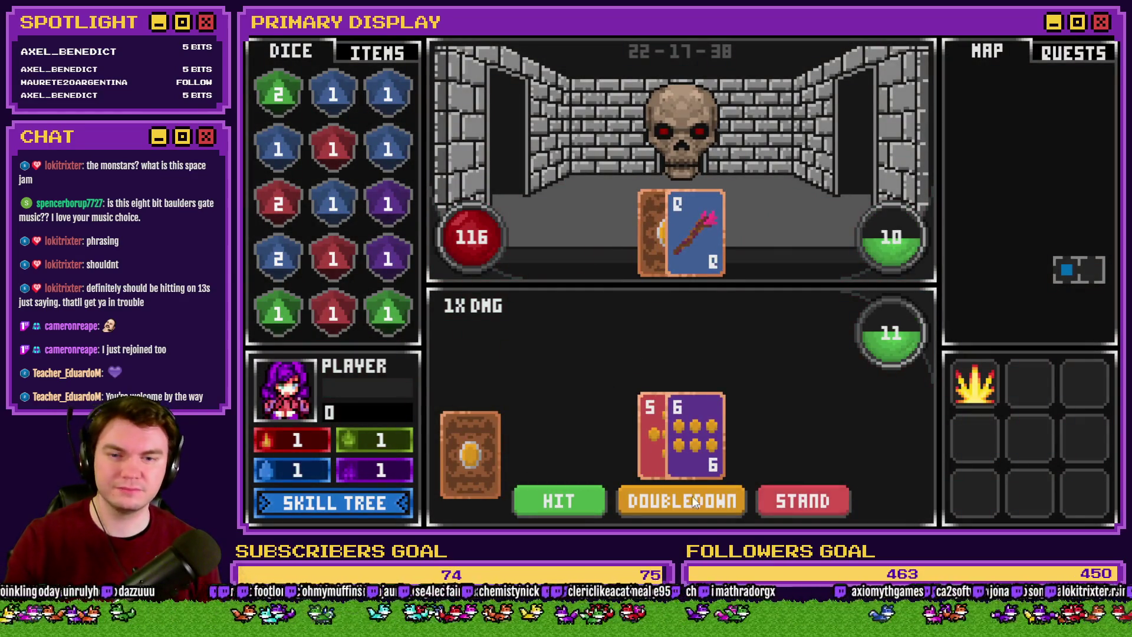
left_click(550, 496)
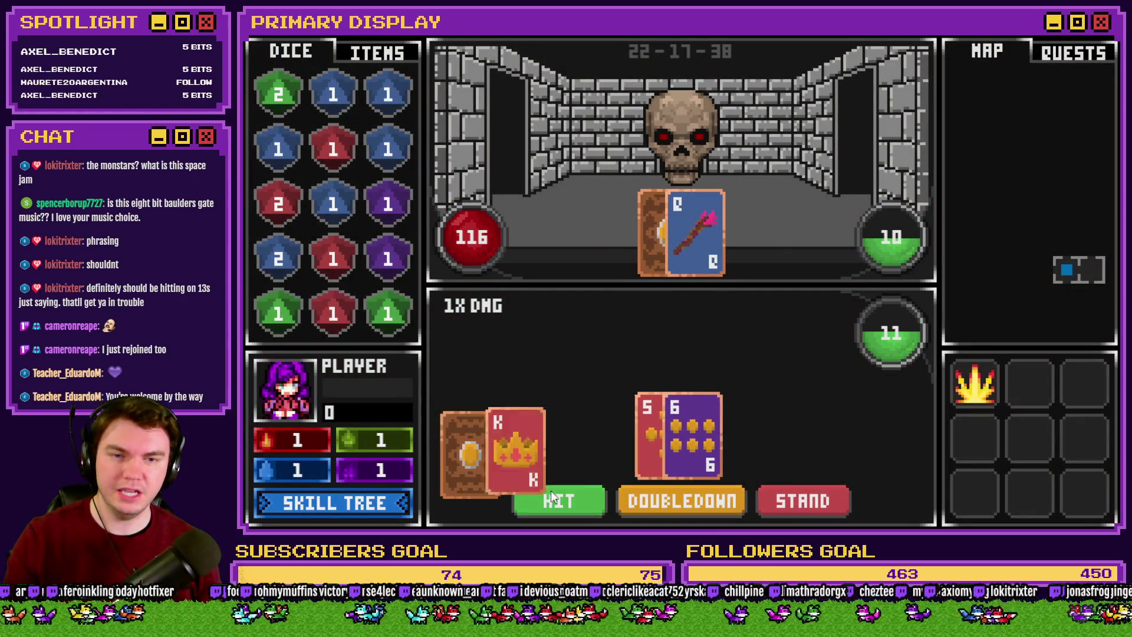
left_click(797, 494)
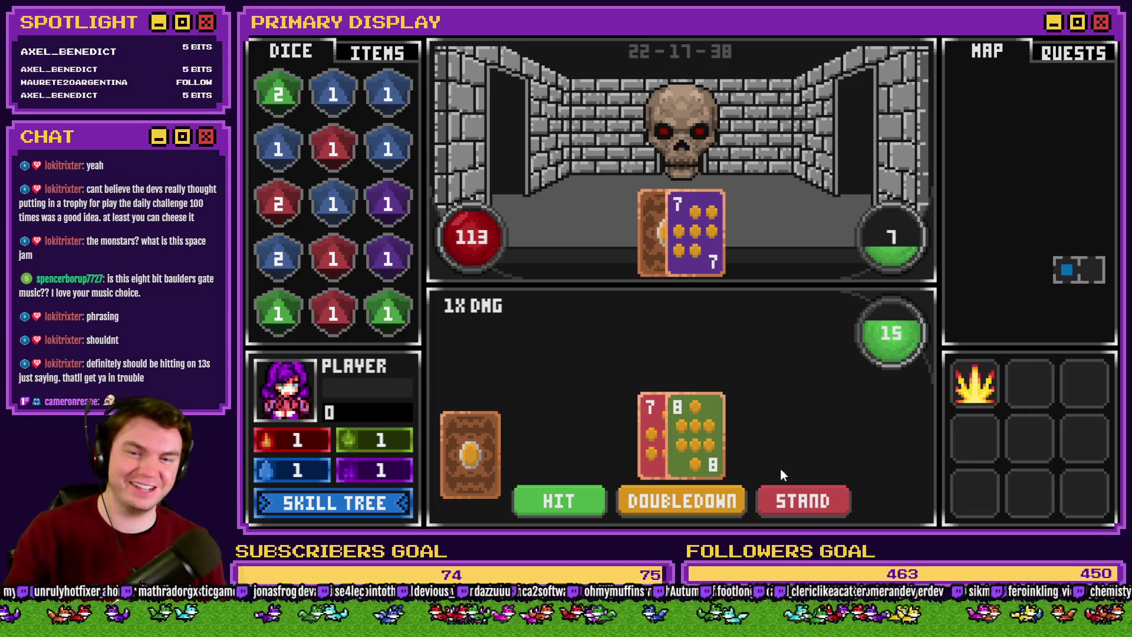
left_click(817, 499)
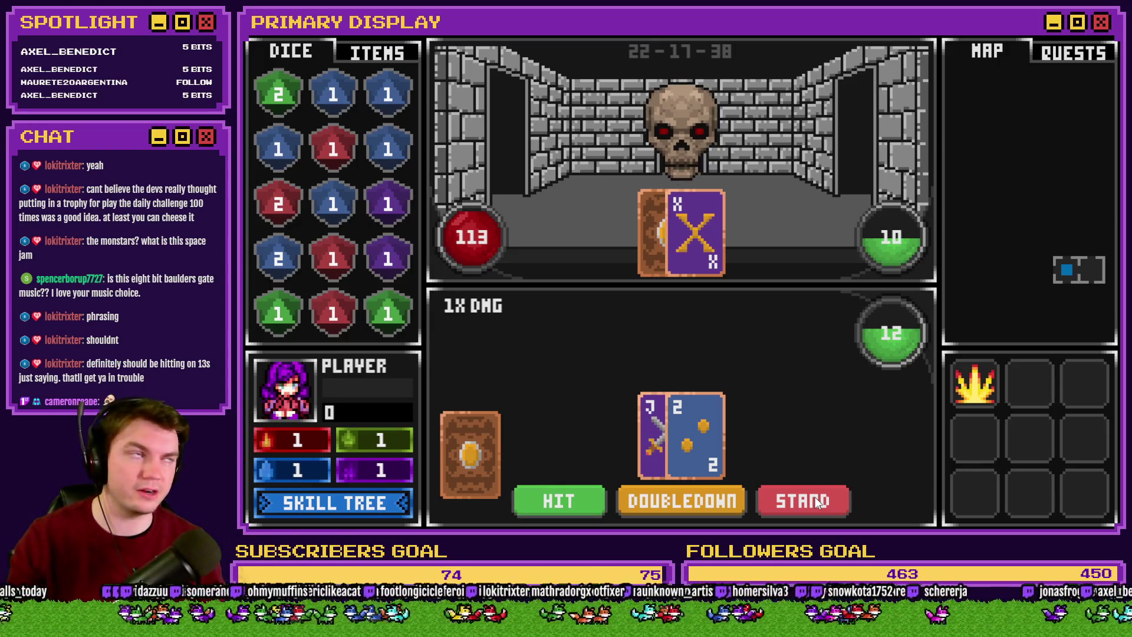
left_click(558, 497)
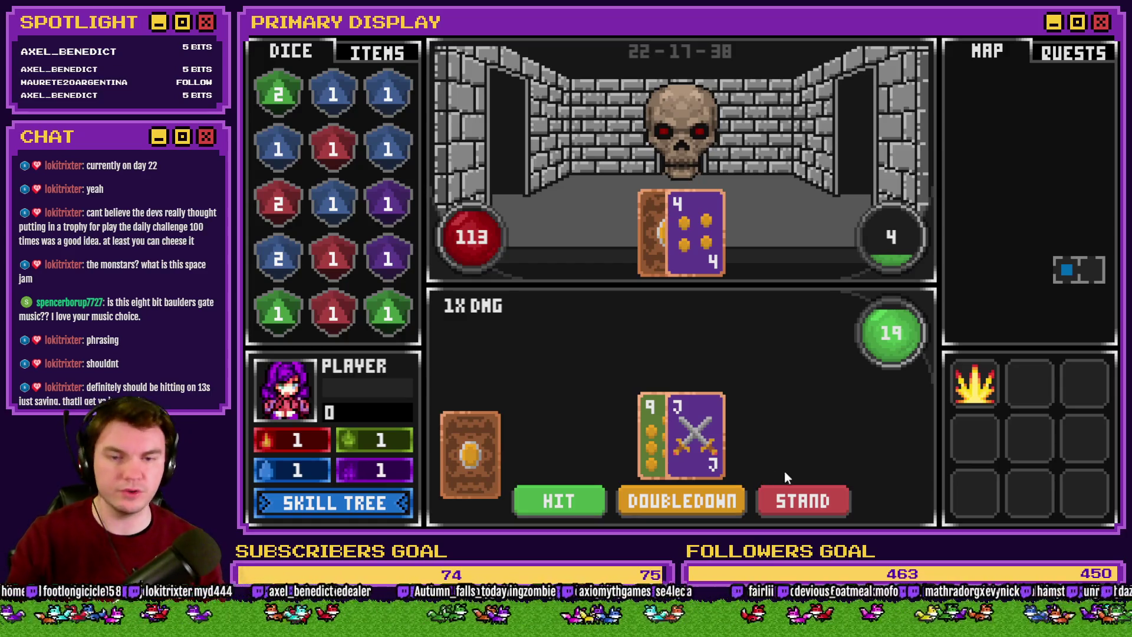
left_click(796, 502)
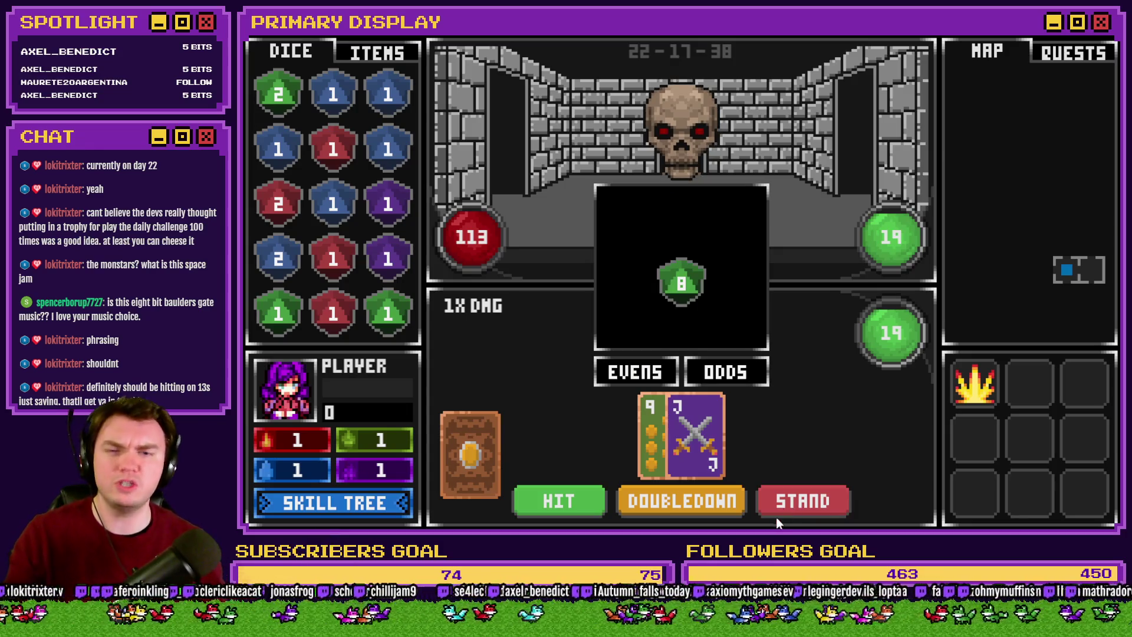
left_click(654, 376)
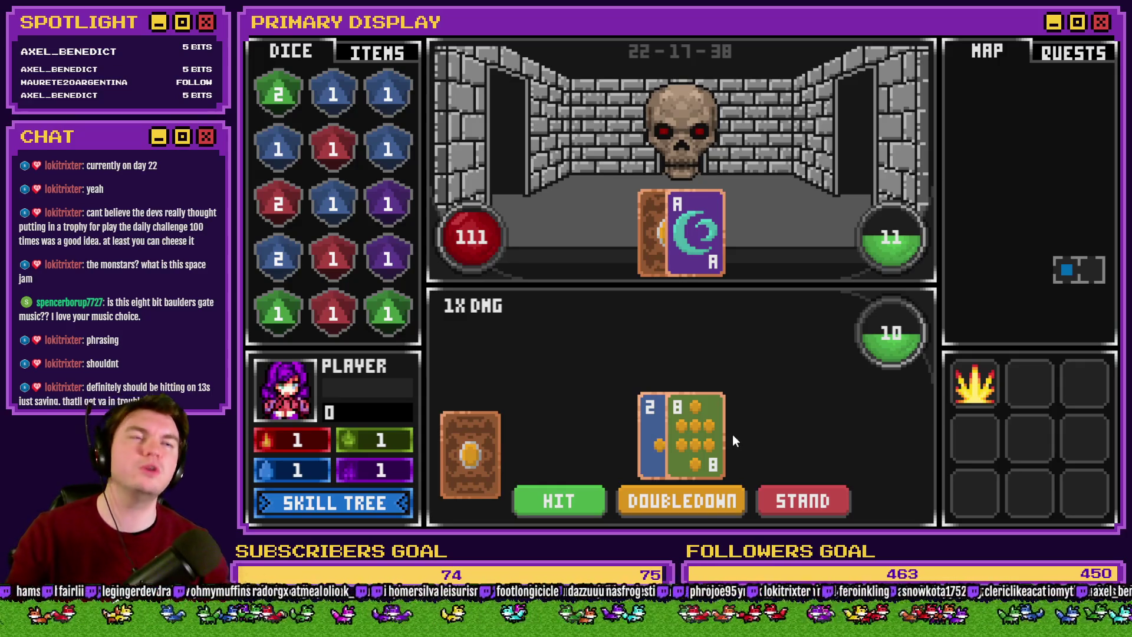
Hit twice to reach 15 and stand, then stand on a pair of queens (20) without splitting
left_click(582, 500)
left_click(551, 508)
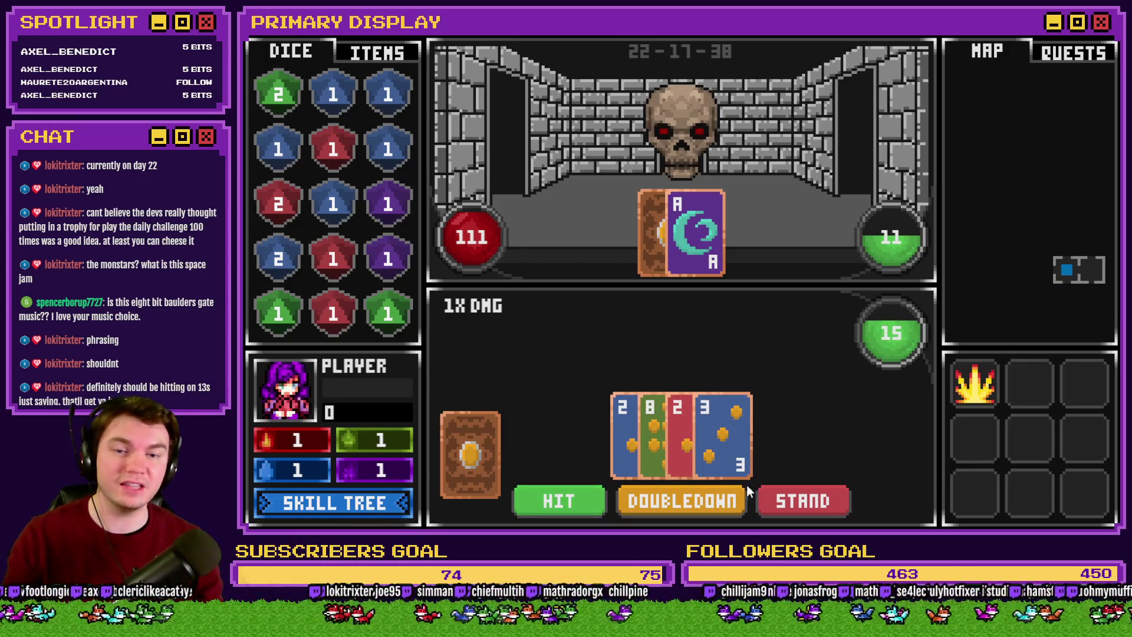
left_click(798, 501)
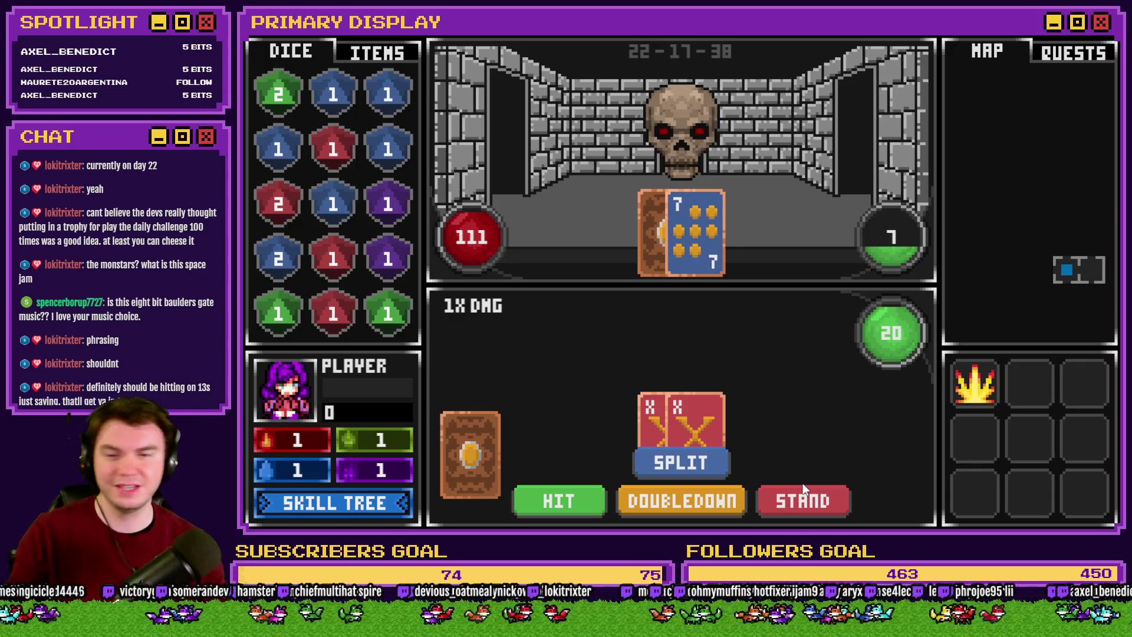
left_click(811, 501)
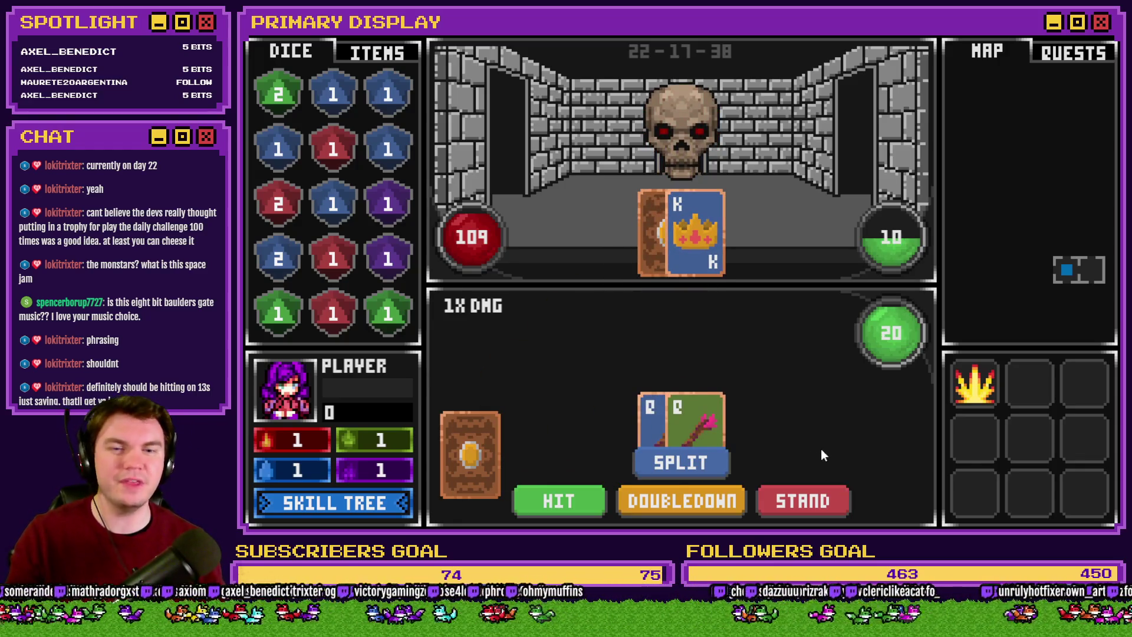
Stand on the queens, then play hands standing at 16, 15 and 18
left_click(816, 504)
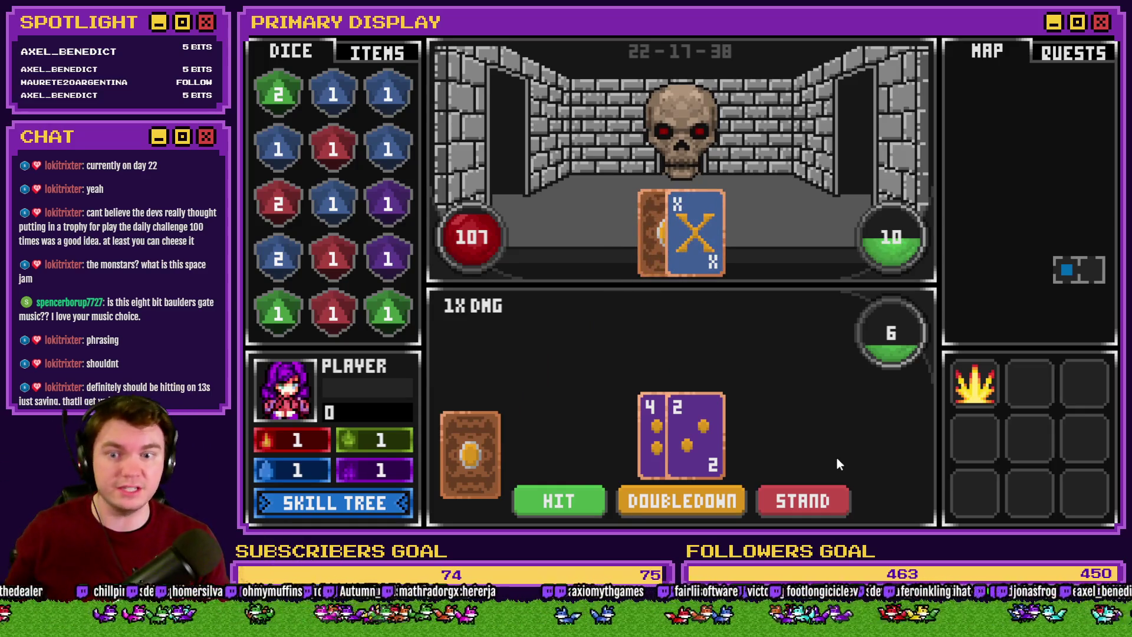
left_click(584, 495)
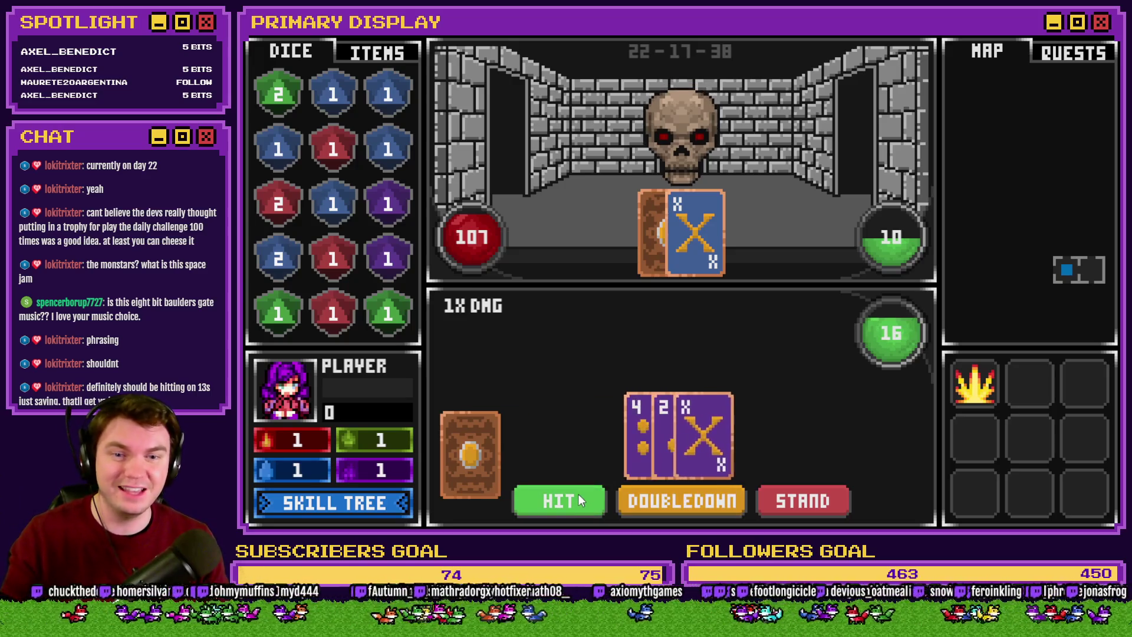
left_click(812, 510)
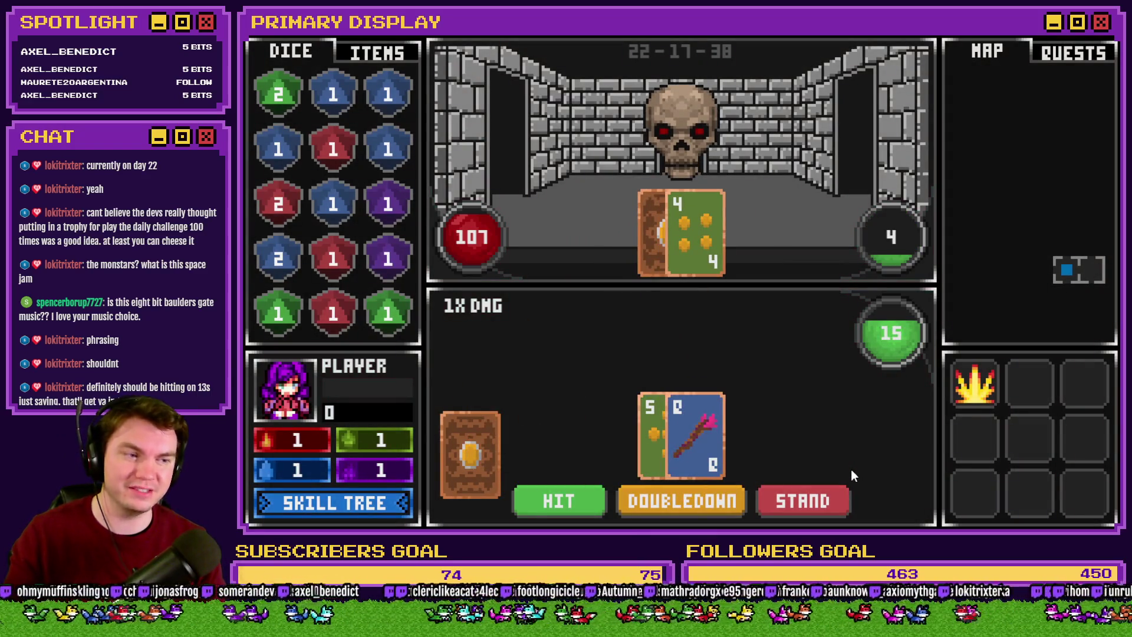
left_click(780, 500)
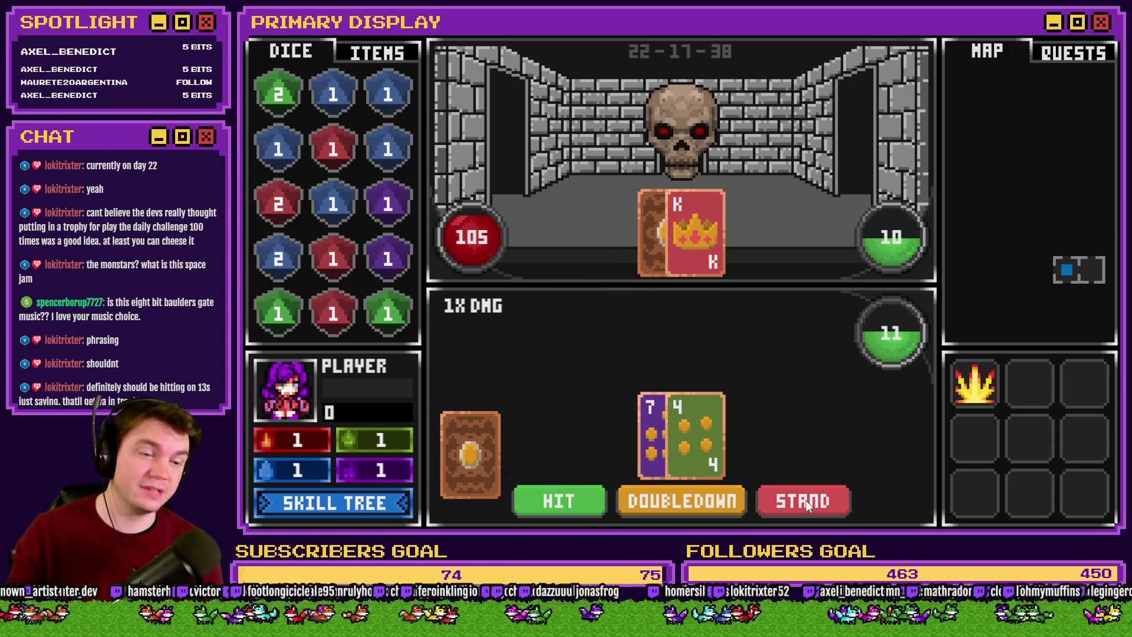
left_click(582, 499)
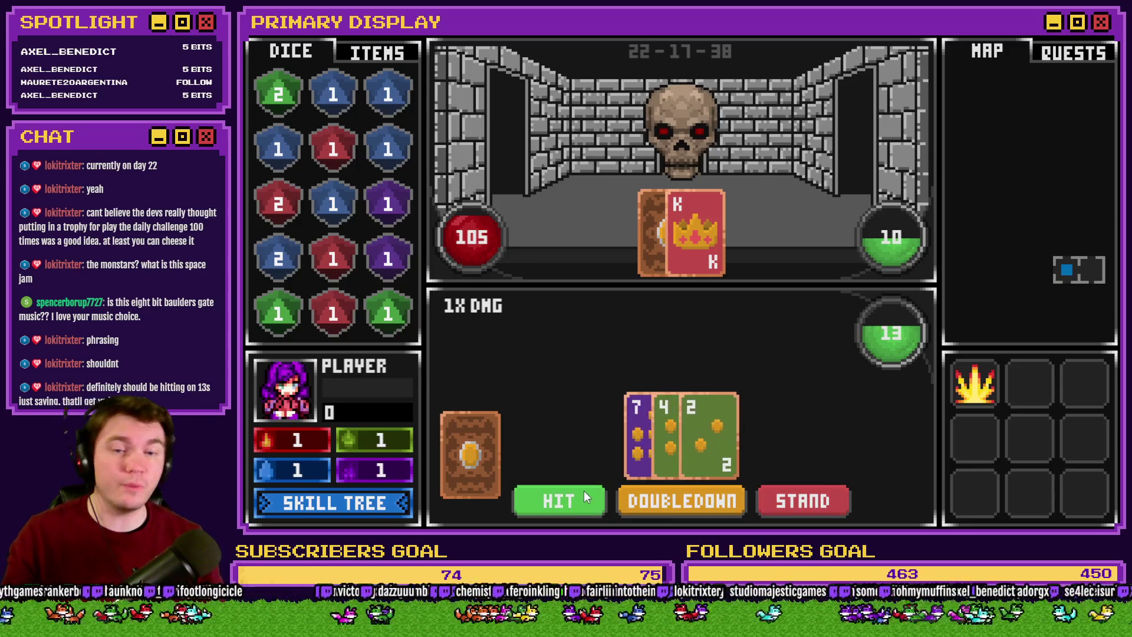
left_click(589, 505)
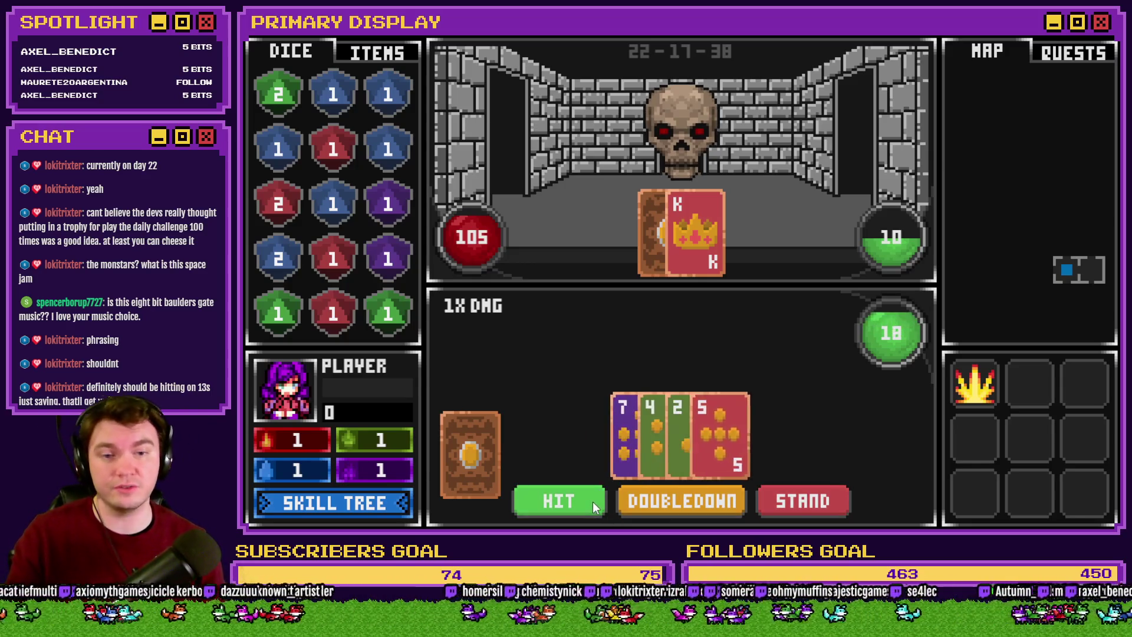
left_click(832, 495)
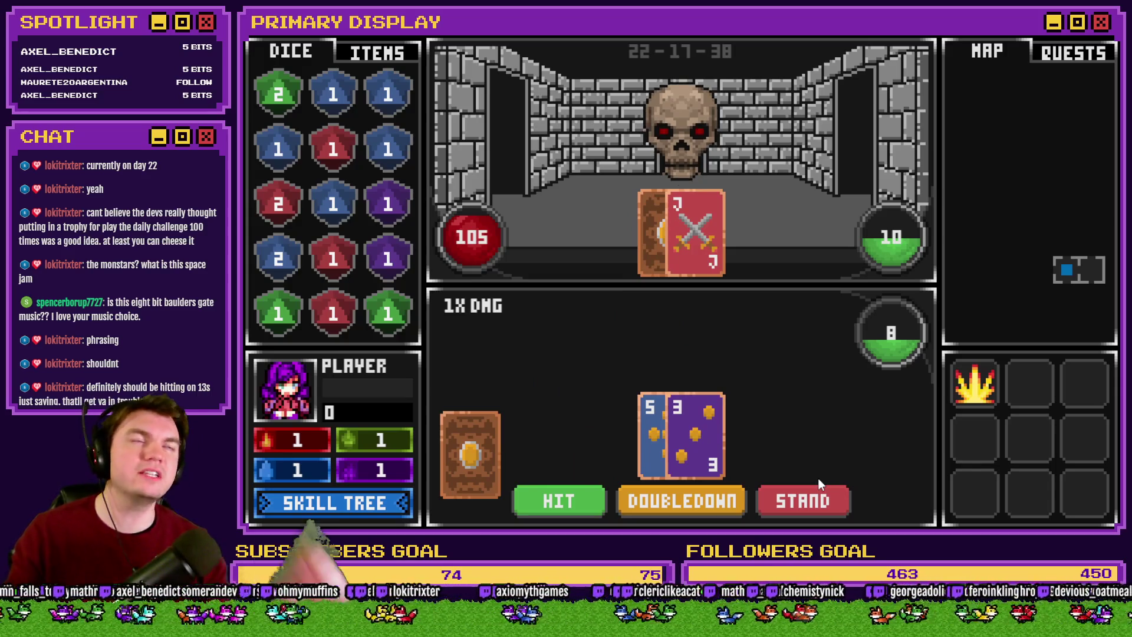
Hit twice to bust at 23, stand on 19, then split a pair of 6s
left_click(551, 501)
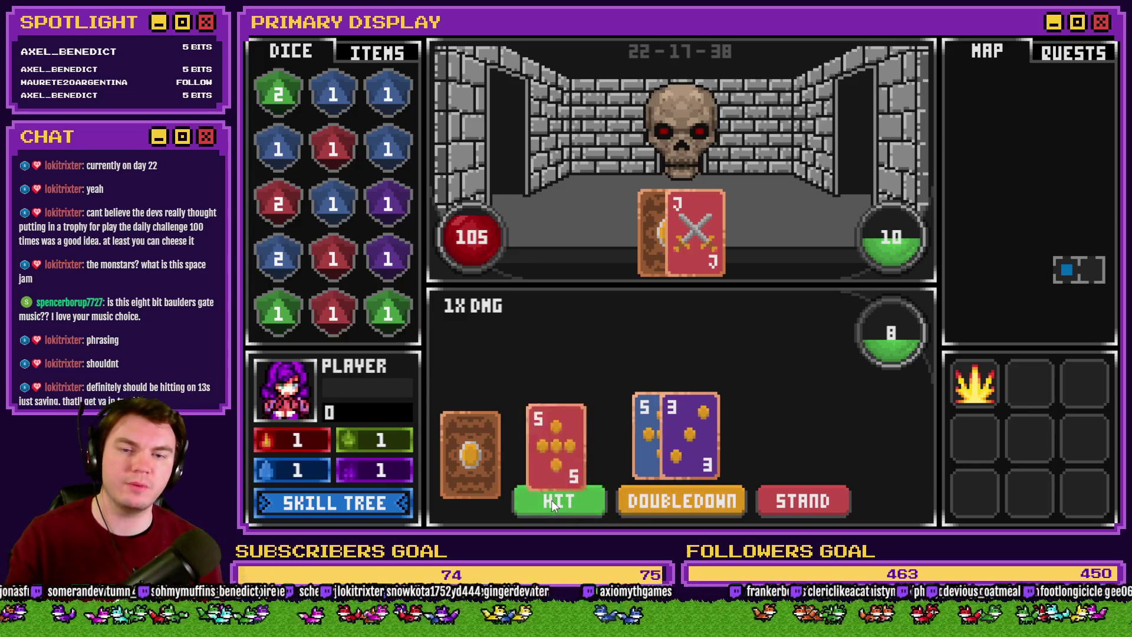
left_click(551, 498)
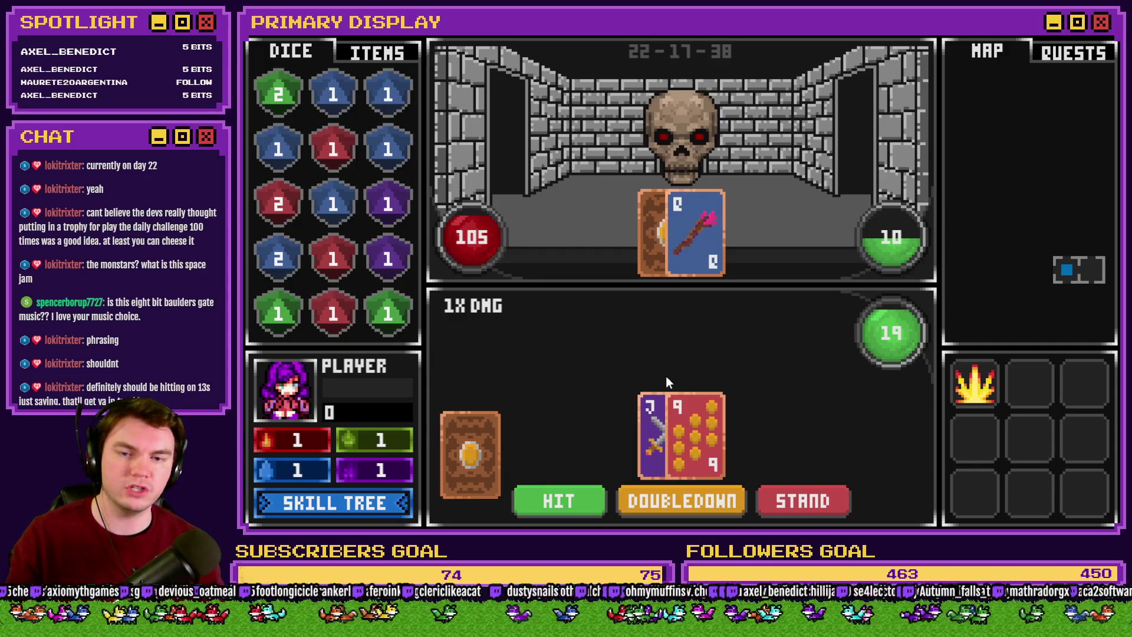
left_click(781, 499)
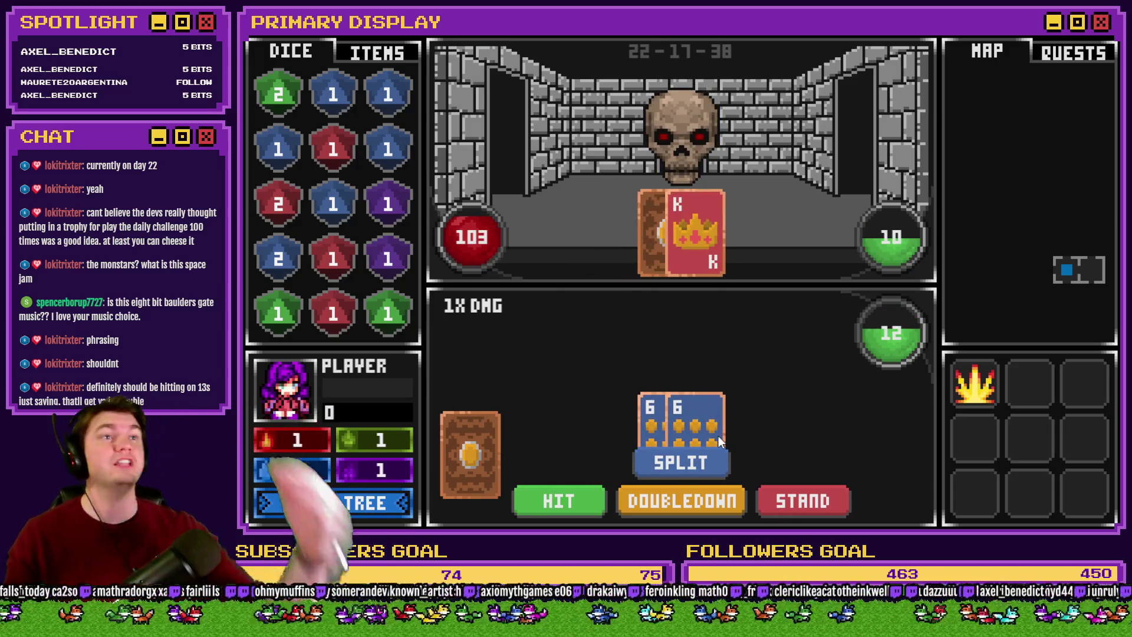
left_click(695, 461)
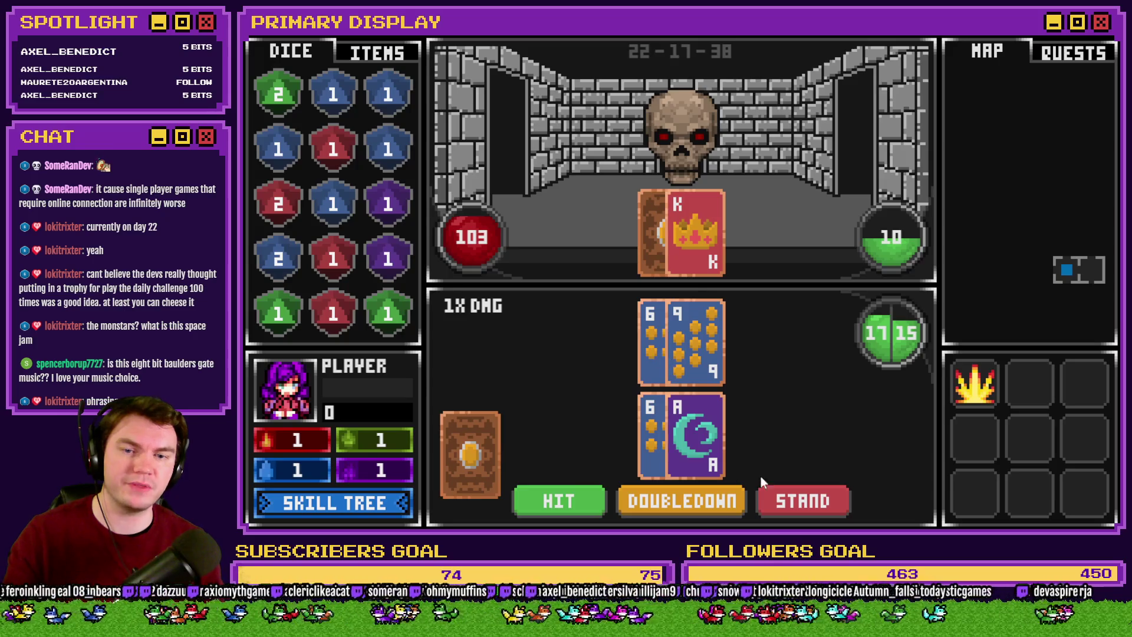
Stand on both split 6 hands, then stand on the next 16 hand
left_click(820, 492)
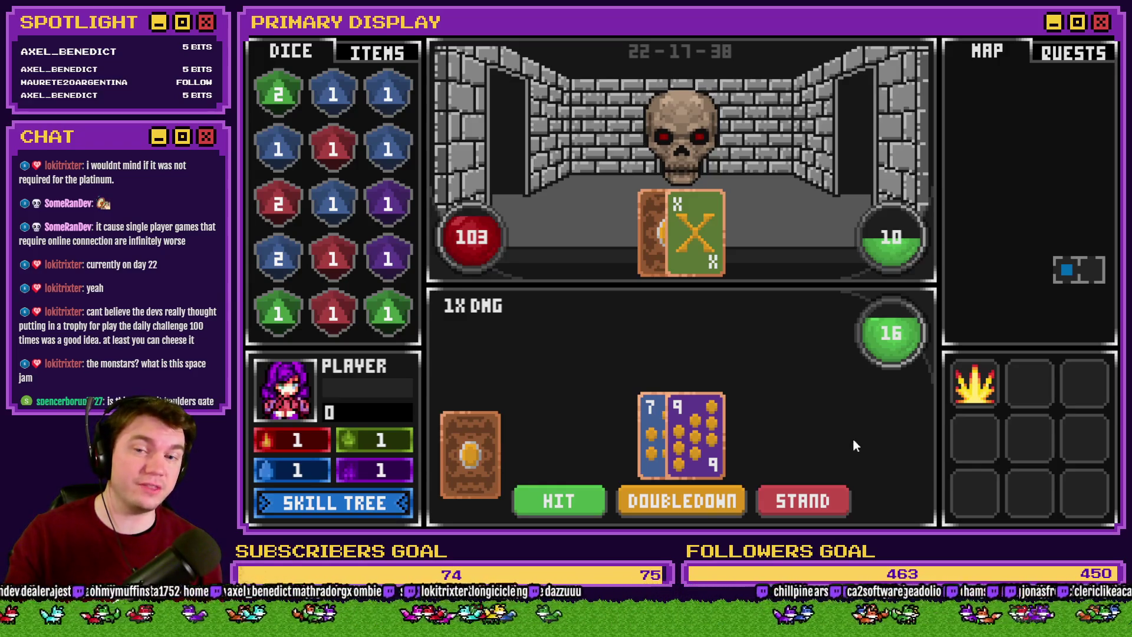
left_click(807, 500)
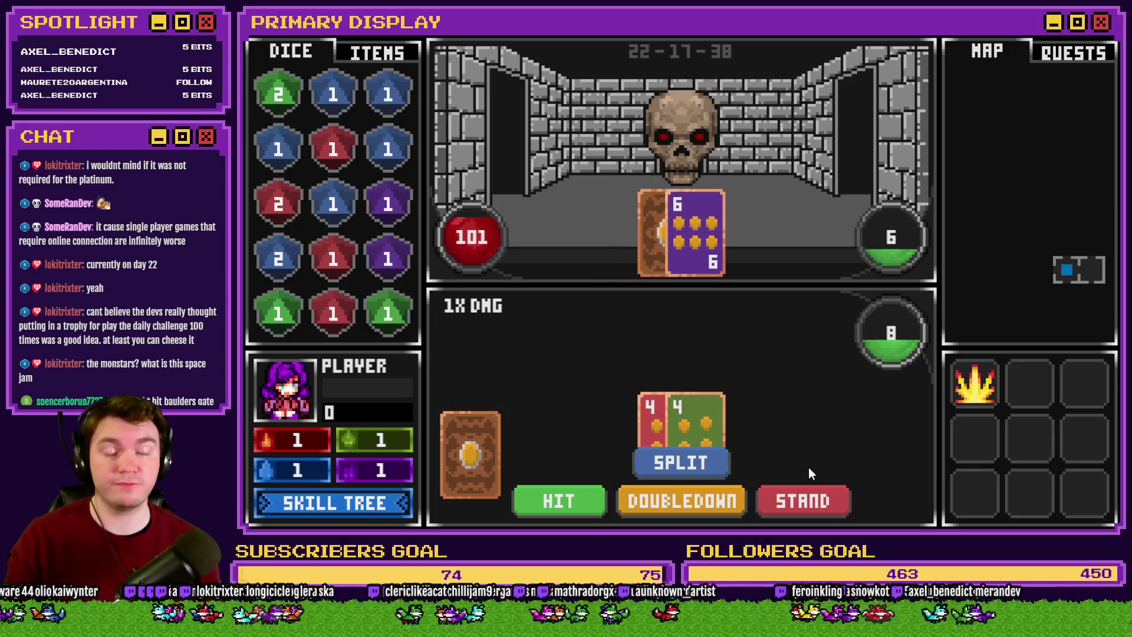
Split the 4-4 pair and hit, triggering the 'this[type] is not a function' TypeError, then exit fullscreen
left_click(705, 462)
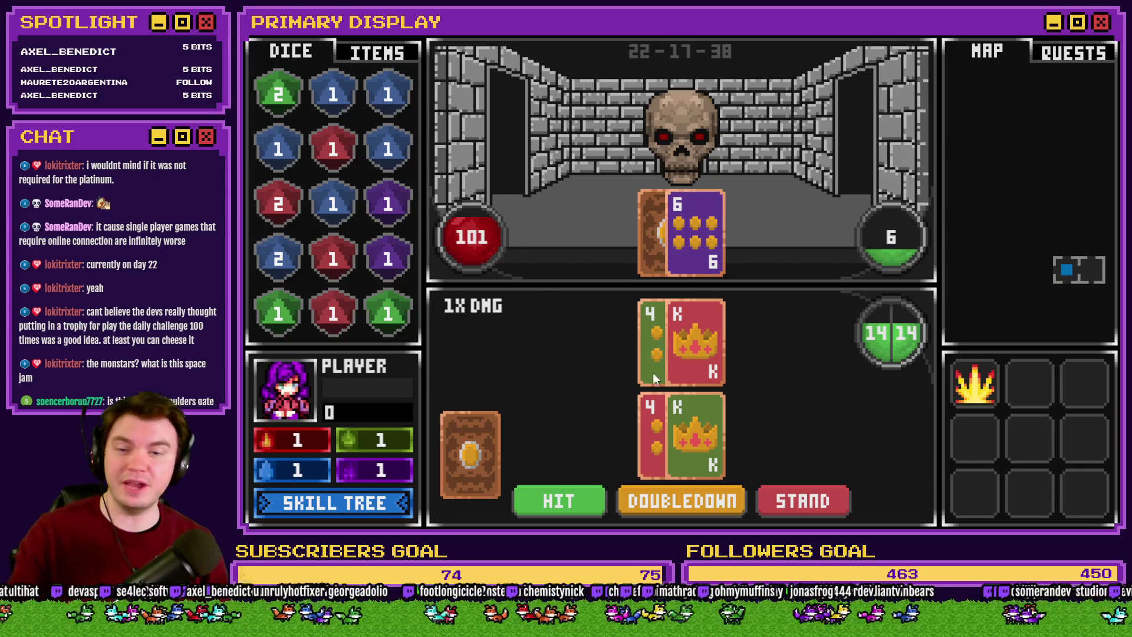
left_click(571, 500)
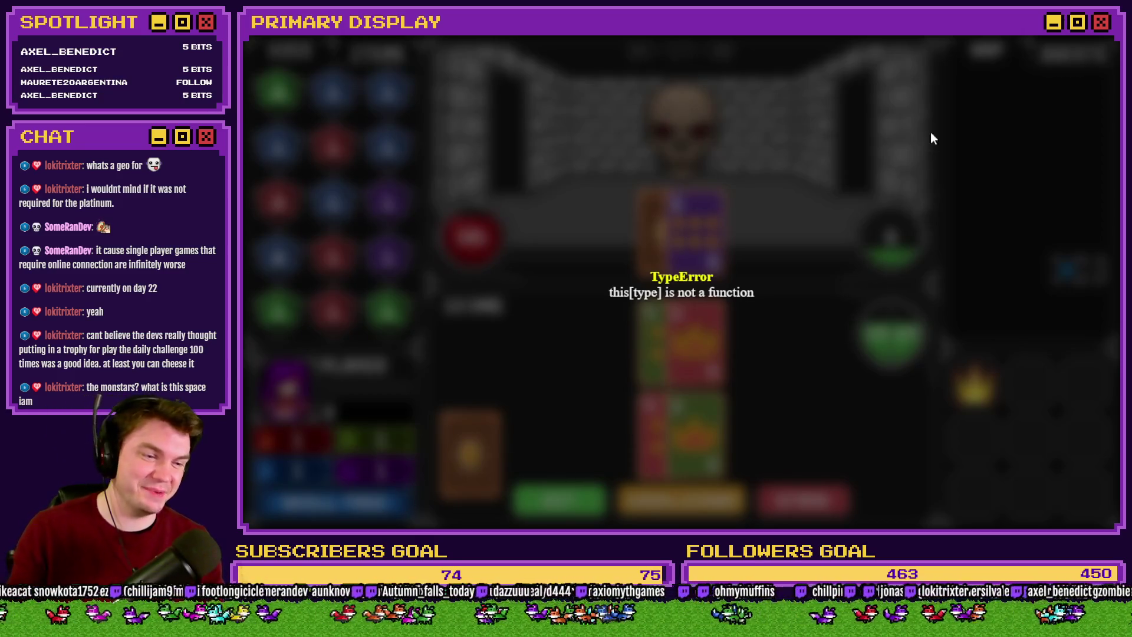
key("F4")
Close the crashed game window to get back to TheTomb map in the editor
left_click(1031, 71)
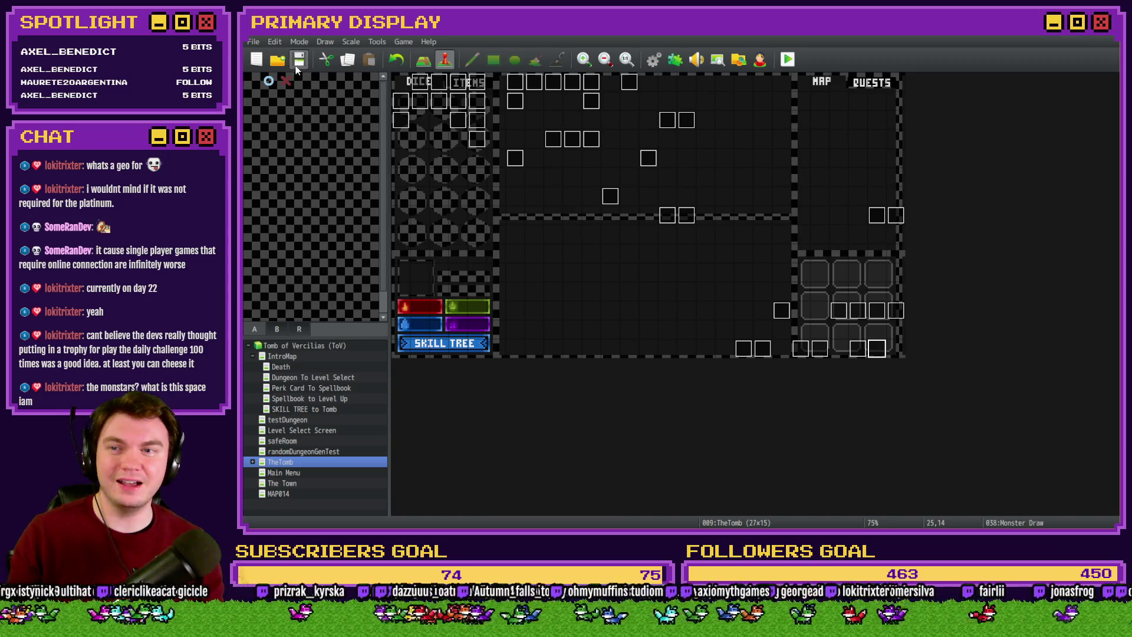